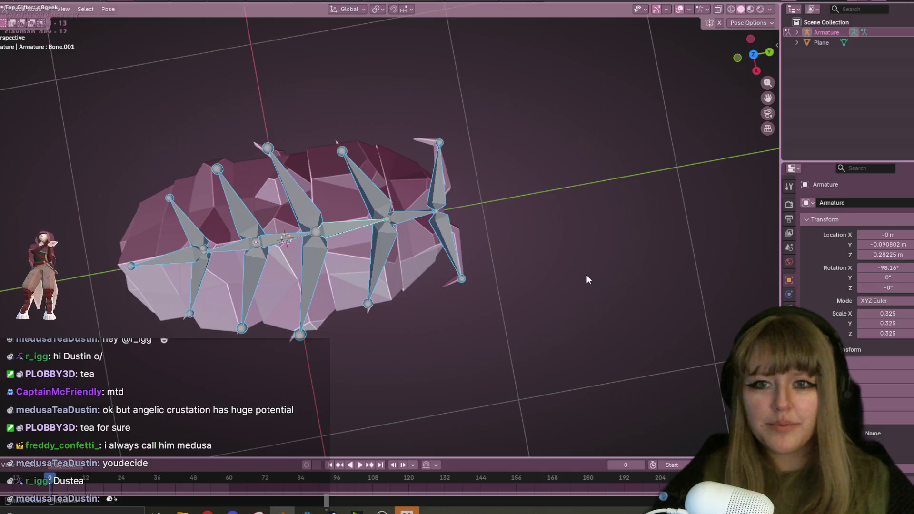
# Delete the old armature from Object Mode and snap to a side view of the pill bug
pyautogui.click(260, 298)
pyautogui.hotkey('ctrl', 'Tab')
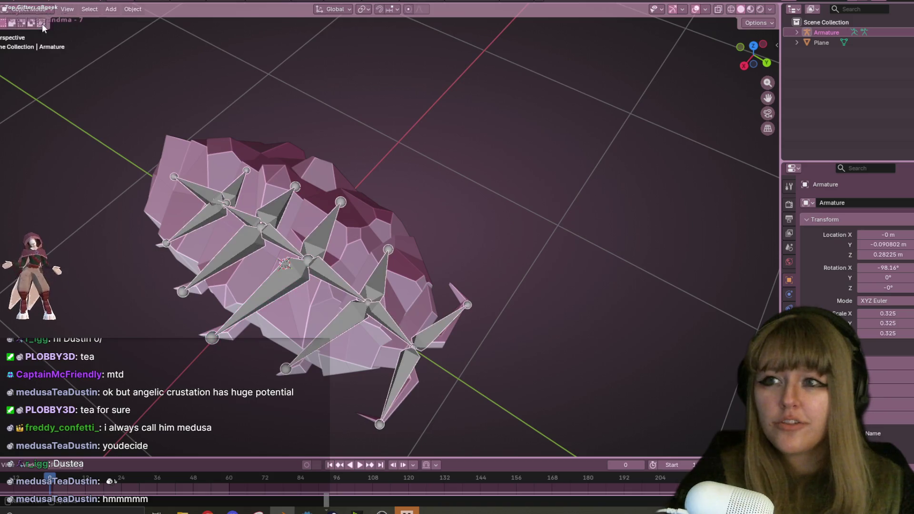
pyautogui.press('Delete')
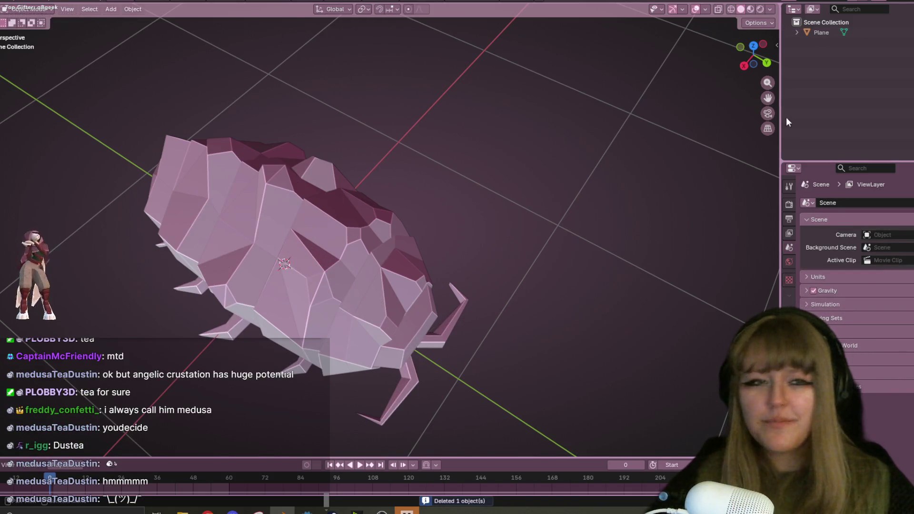
pyautogui.click(744, 66)
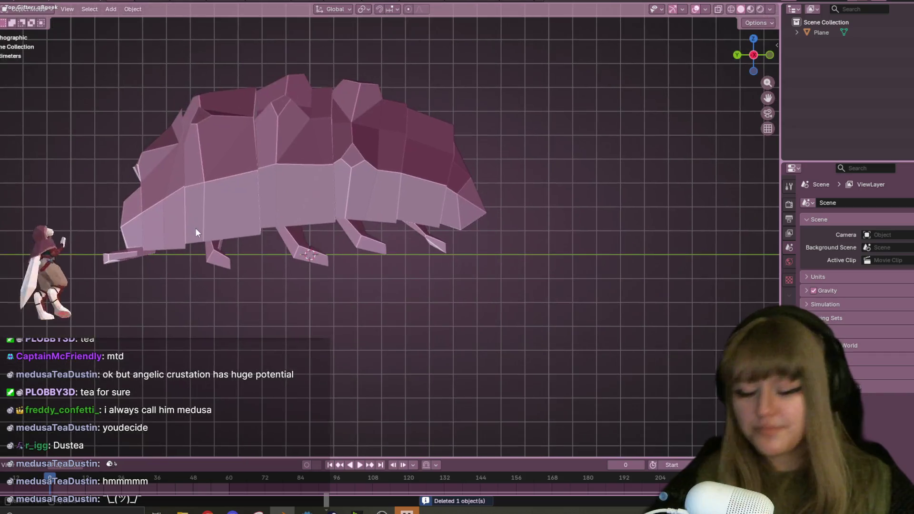
pyautogui.hotkey('shift', 'a')
# Add a new single-bone armature at the origin and frame the bug in view
pyautogui.moveTo(189, 158)
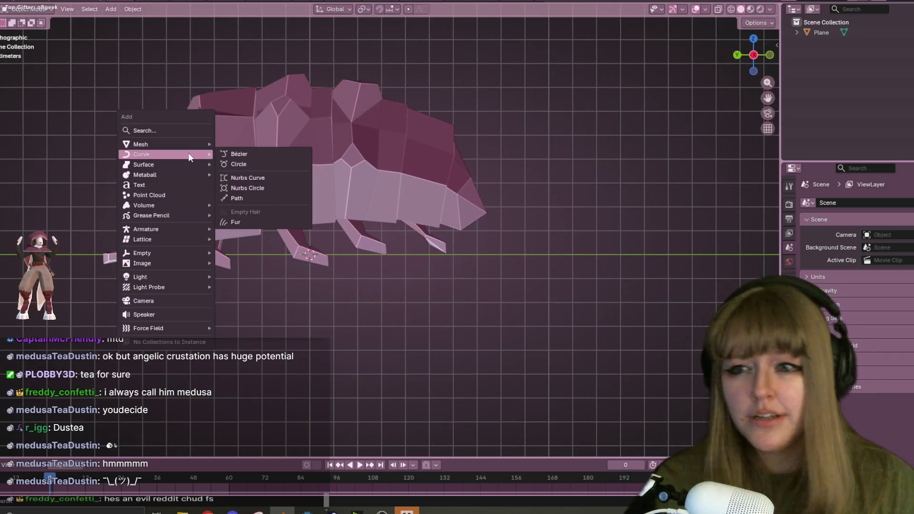
pyautogui.moveTo(182, 228)
pyautogui.click(216, 232)
pyautogui.keyDown('shift'); pyautogui.moveTo(217, 232); pyautogui.dragTo(362, 218, button='middle'); pyautogui.keyUp('shift')
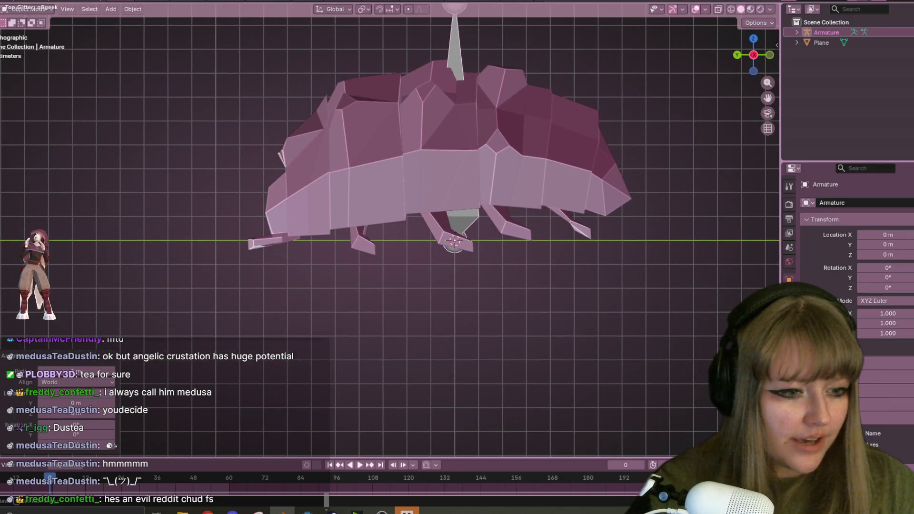
pyautogui.scroll(-4, 403, 190)
pyautogui.keyDown('shift'); pyautogui.moveTo(419, 203); pyautogui.dragTo(452, 250, button='middle'); pyautogui.keyUp('shift')
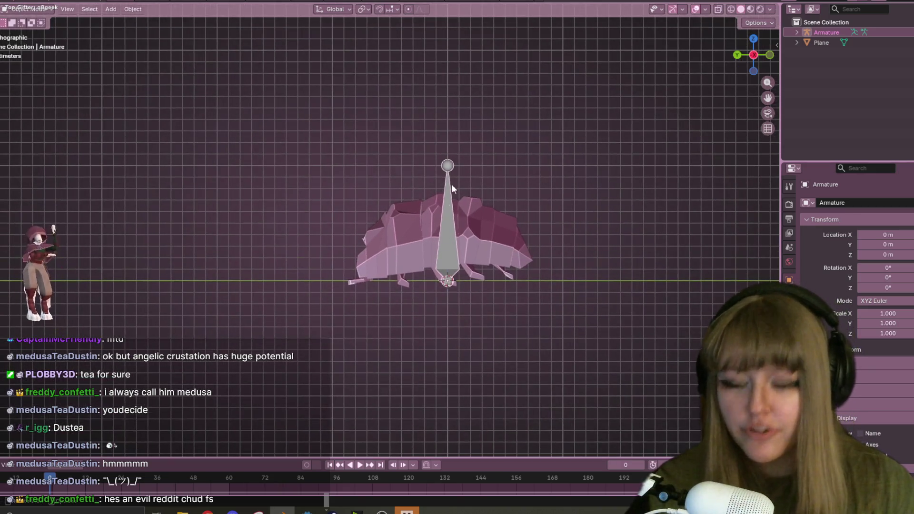
# Rotate the bone to lie flat, shrink it and move it inside the bug's body
pyautogui.press('r')
pyautogui.click(433, 273)
pyautogui.press('s')
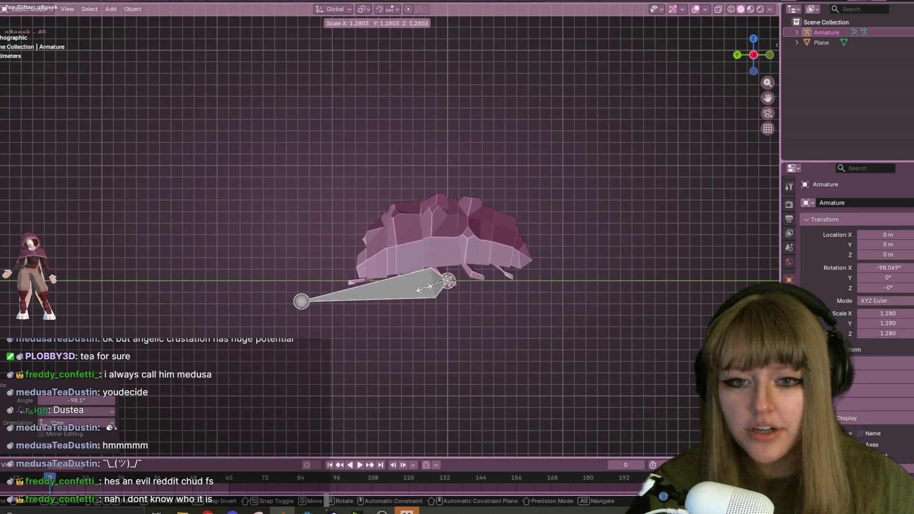
pyautogui.click(502, 296)
pyautogui.keyDown('shift'); pyautogui.moveTo(502, 295); pyautogui.dragTo(570, 241, button='middle'); pyautogui.keyUp('shift')
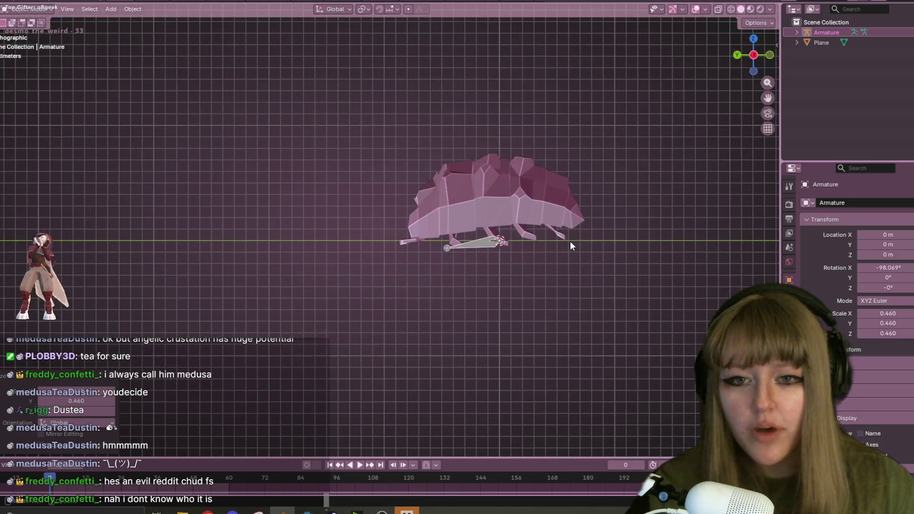
pyautogui.scroll(2, 570, 241)
pyautogui.press('g')
pyautogui.click(554, 213)
pyautogui.press('s')
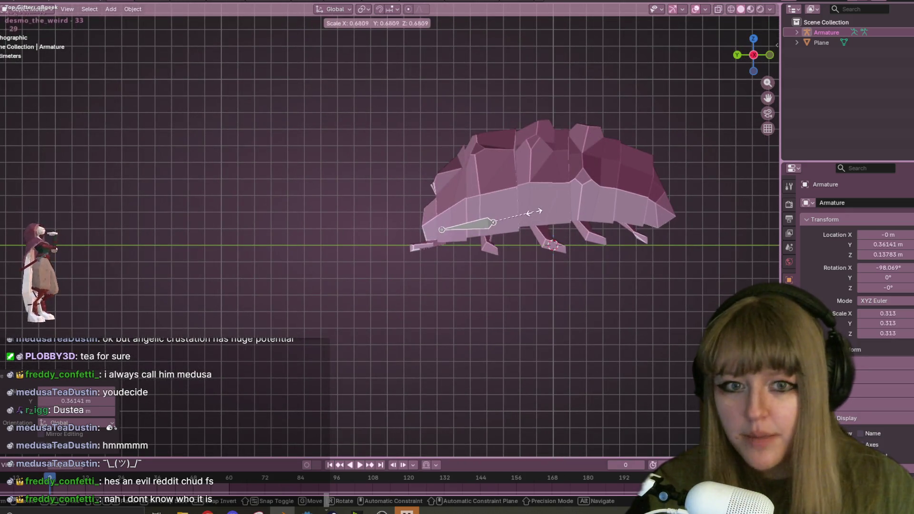
pyautogui.click(511, 217)
pyautogui.press('g')
pyautogui.click(509, 216)
# Tilt the bone again and nudge it forward into the bug's head
pyautogui.press('r')
pyautogui.click(570, 228)
pyautogui.press('g')
pyautogui.click(561, 229)
pyautogui.press('s')
pyautogui.press('Escape')
pyautogui.press('g')
pyautogui.click(572, 231)
pyautogui.scroll(3, 571, 230)
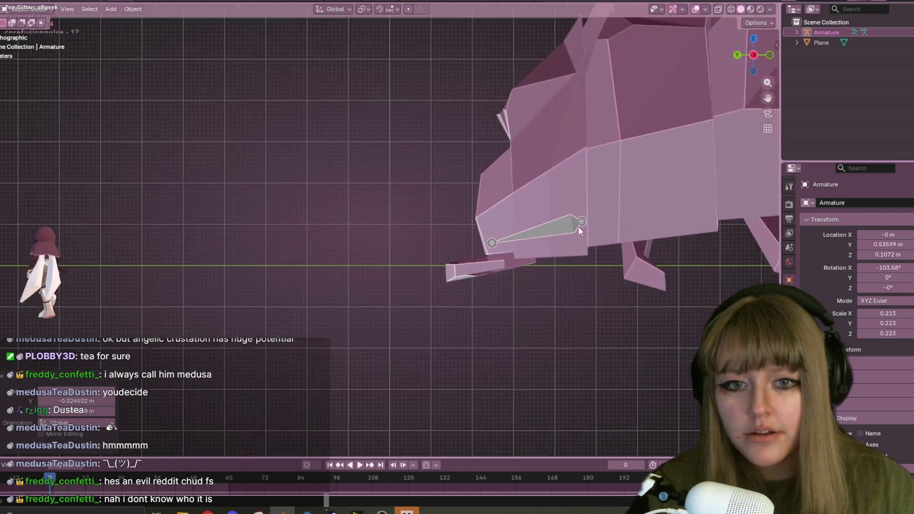
pyautogui.scroll(-3, 590, 231)
# Fine-tune the bone's size and lower it vertically inside the head
pyautogui.press('s')
pyautogui.click(382, 263)
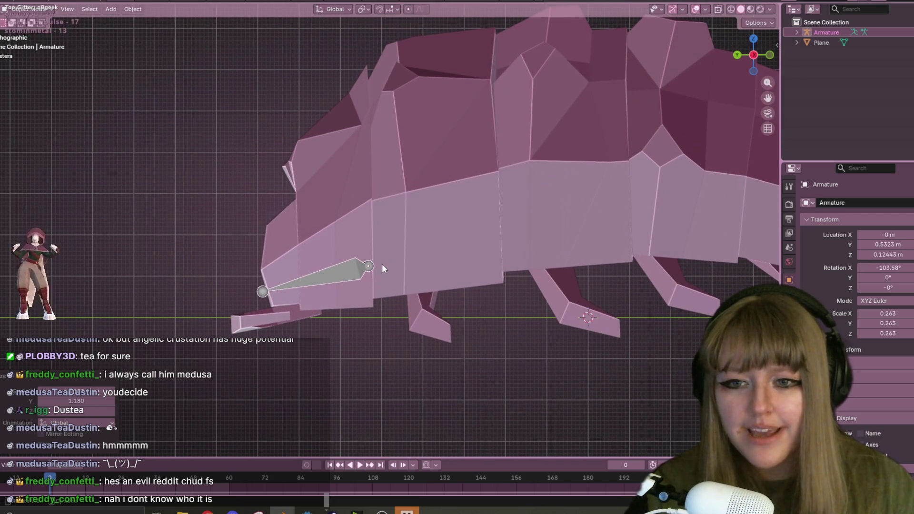
pyautogui.press('s')
pyautogui.click(382, 266)
pyautogui.press('g')
pyautogui.press('z')
pyautogui.click(382, 269)
pyautogui.scroll(-2, 428, 267)
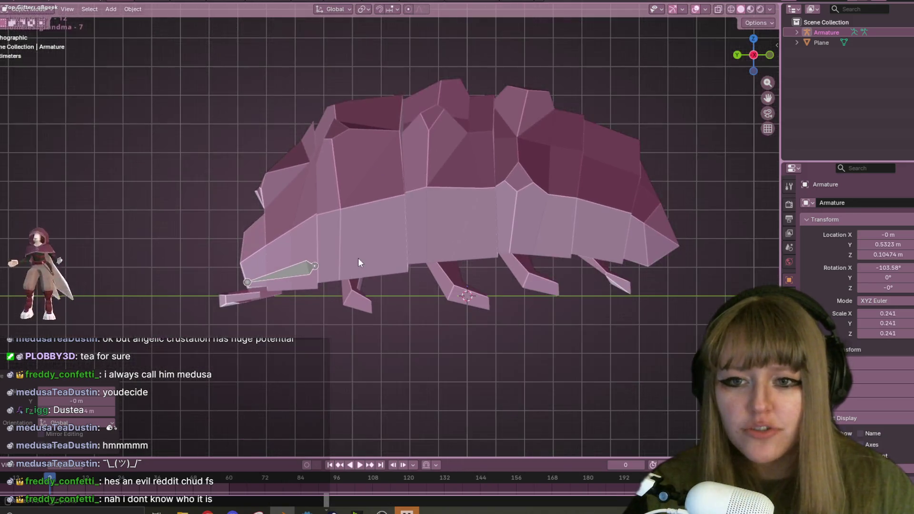
# Tilt the bone downward, raise it along Z, and reselect the armature
pyautogui.press('r')
pyautogui.click(354, 268)
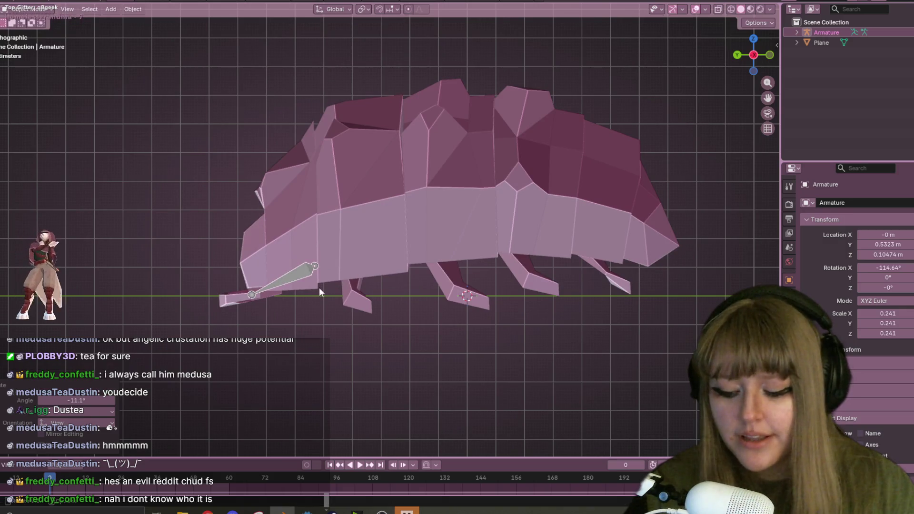
pyautogui.press('g')
pyautogui.press('z')
pyautogui.click(334, 244)
pyautogui.click(324, 245)
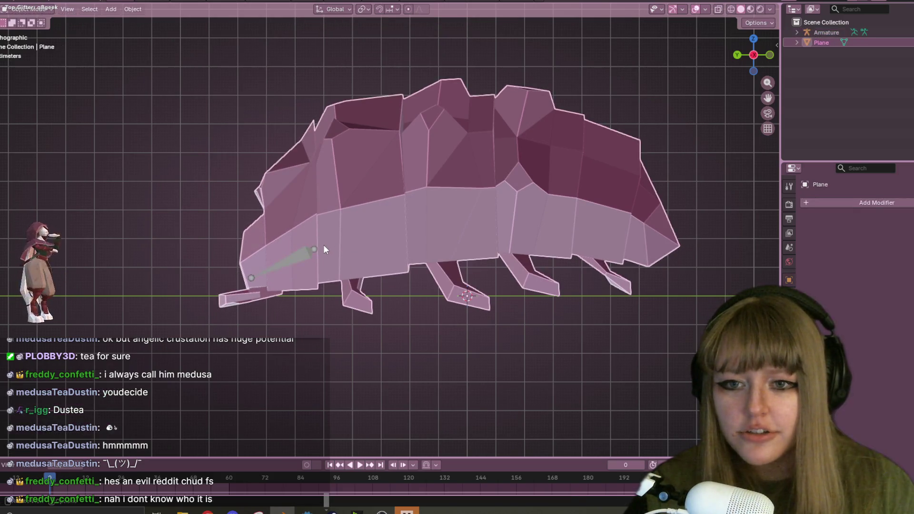
pyautogui.click(318, 251)
pyautogui.moveTo(318, 250)
pyautogui.mouseDown(button='middle')
pyautogui.moveTo(409, 238)
pyautogui.moveTo(298, 249)
pyautogui.mouseUp(button='middle')
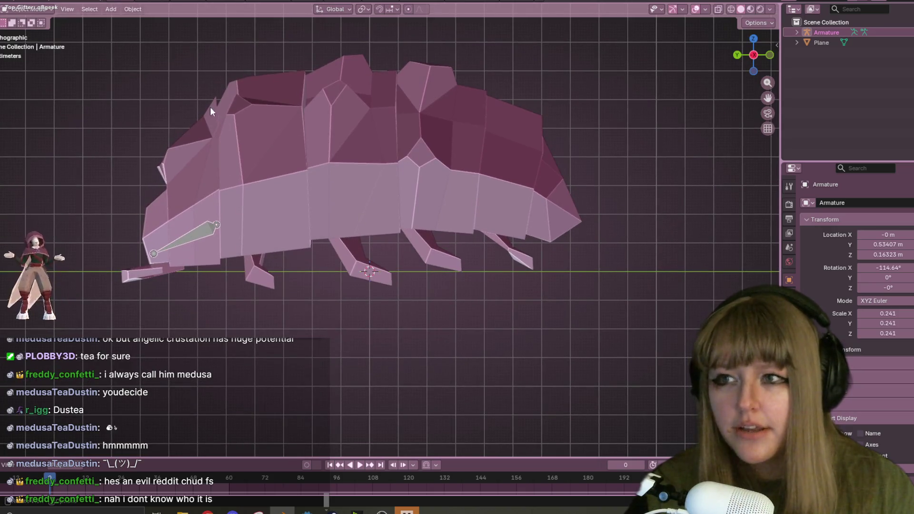
# In armature Edit Mode, extrude three spine bones from the head back to mid-body
pyautogui.press('Tab')
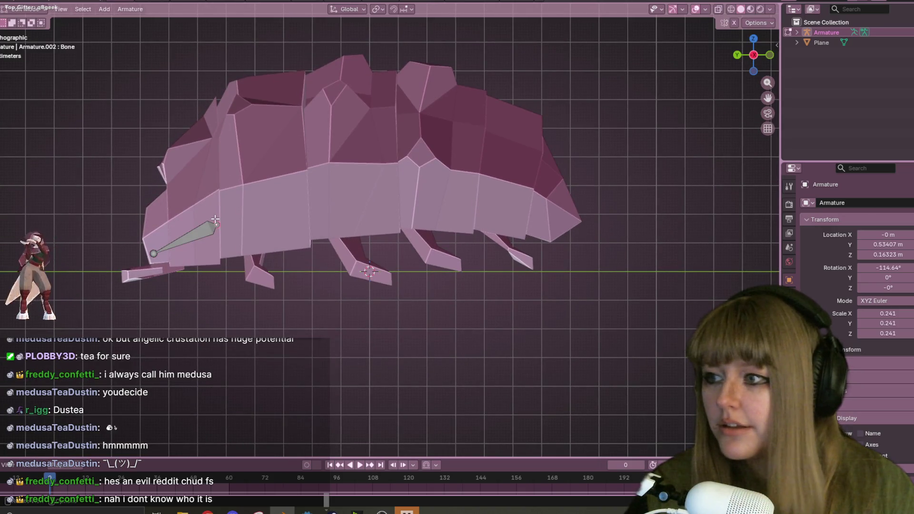
pyautogui.scroll(-1, 262, 216)
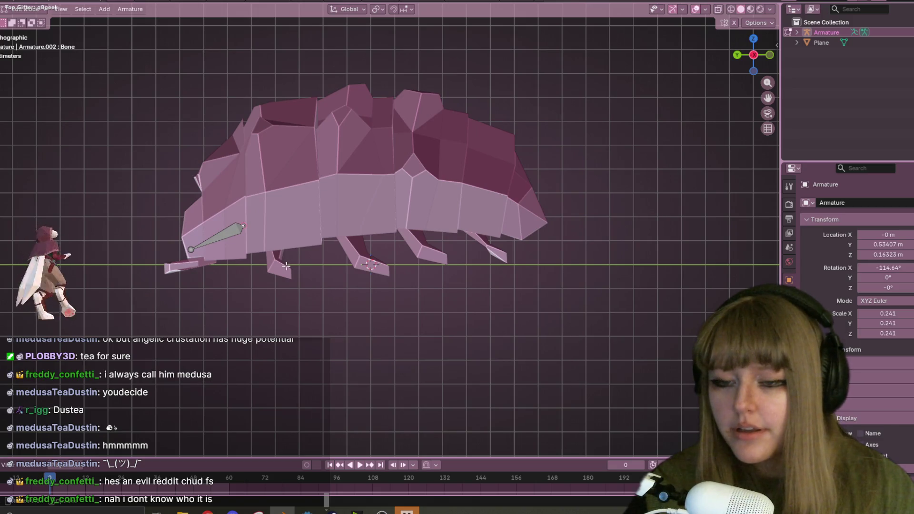
pyautogui.press('e')
pyautogui.click(356, 246)
pyautogui.press('e')
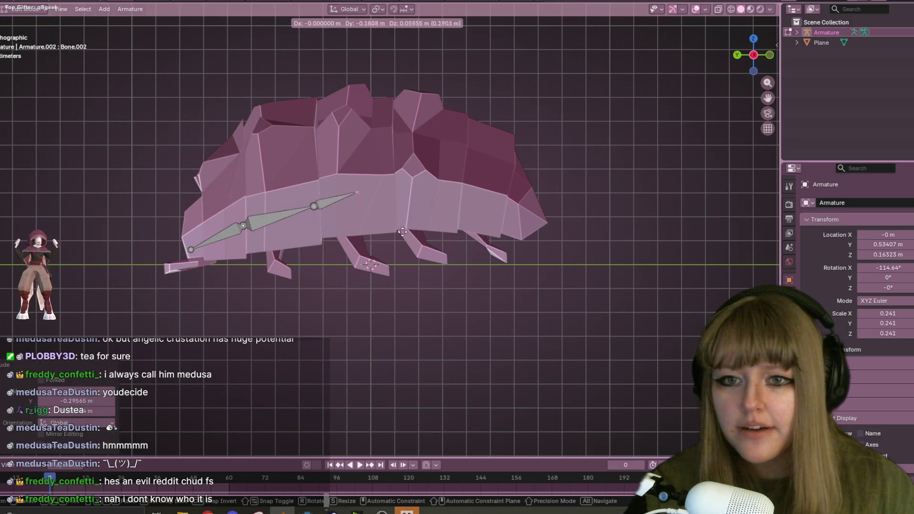
pyautogui.click(434, 240)
pyautogui.press('e')
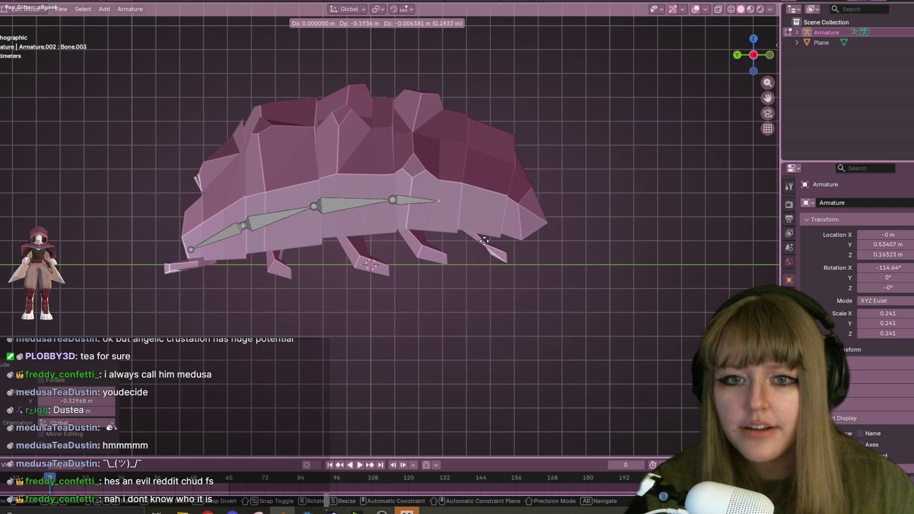
pyautogui.click(505, 244)
# Extrude two more bones to finish the spine chain at the tail
pyautogui.press('e')
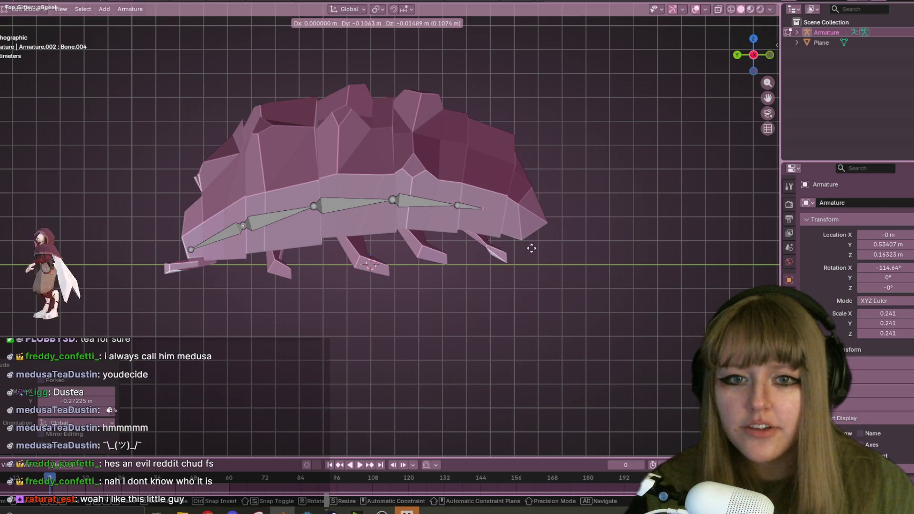
pyautogui.click(547, 257)
pyautogui.press('e')
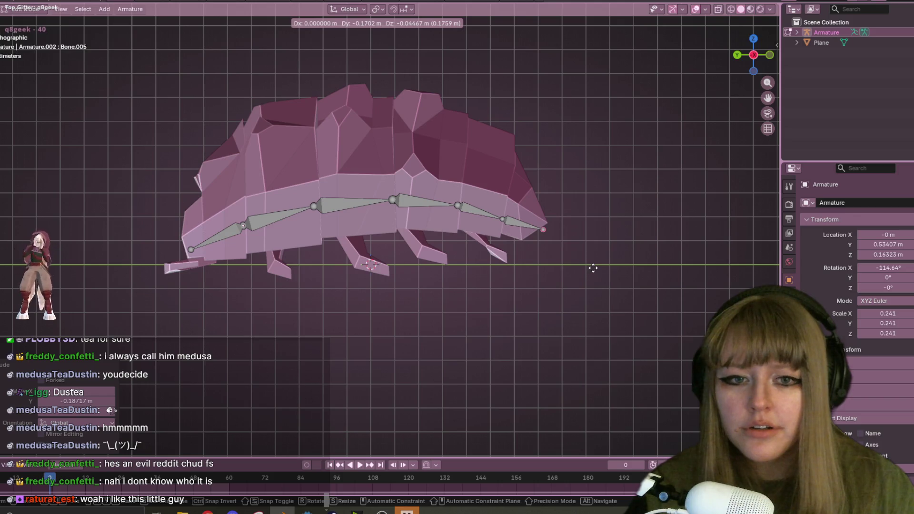
pyautogui.click(587, 271)
pyautogui.moveTo(587, 272)
pyautogui.mouseDown(button='middle')
pyautogui.moveTo(496, 262)
pyautogui.moveTo(539, 280)
pyautogui.moveTo(429, 199)
pyautogui.moveTo(415, 165)
pyautogui.moveTo(415, 197)
pyautogui.moveTo(219, 139)
pyautogui.moveTo(159, 175)
pyautogui.moveTo(67, 200)
pyautogui.moveTo(555, 207)
pyautogui.moveTo(311, 182)
pyautogui.moveTo(212, 202)
pyautogui.moveTo(84, 190)
pyautogui.moveTo(644, 135)
pyautogui.moveTo(660, 184)
pyautogui.moveTo(547, 196)
pyautogui.moveTo(521, 173)
pyautogui.moveTo(81, 214)
pyautogui.moveTo(586, 190)
pyautogui.moveTo(542, 176)
pyautogui.moveTo(484, 102)
pyautogui.moveTo(513, 116)
pyautogui.moveTo(556, 196)
pyautogui.moveTo(585, 204)
pyautogui.moveTo(604, 235)
pyautogui.moveTo(683, 257)
pyautogui.moveTo(409, 285)
pyautogui.moveTo(492, 279)
pyautogui.moveTo(490, 243)
pyautogui.mouseUp(button='middle')
pyautogui.scroll(2, 380, 237)
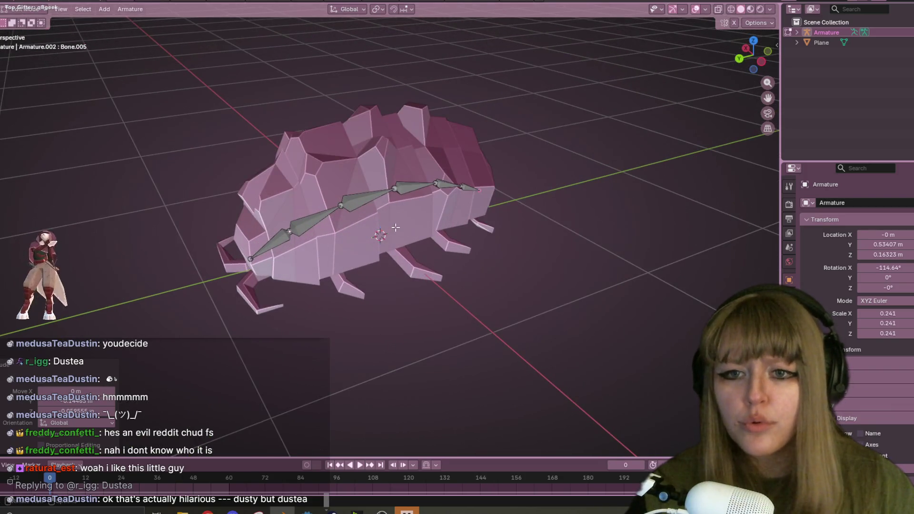
pyautogui.click(753, 41)
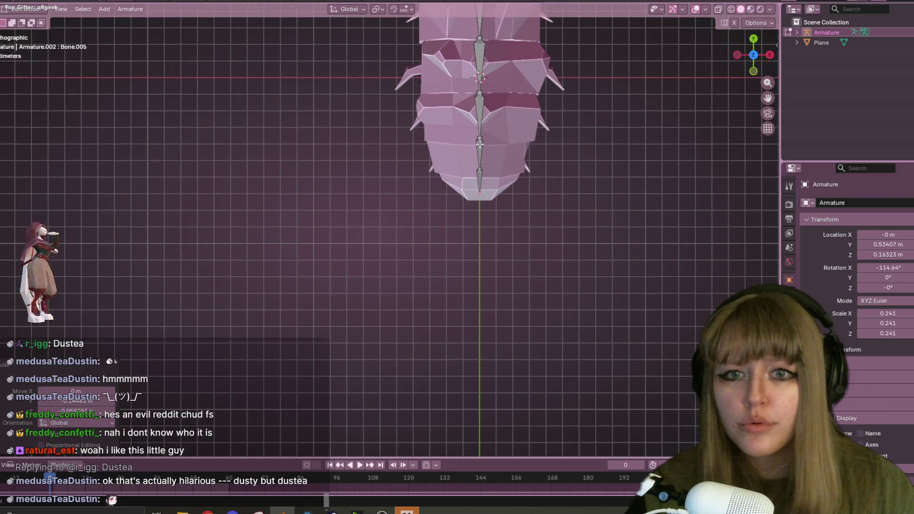
pyautogui.keyDown('shift'); pyautogui.moveTo(486, 140); pyautogui.dragTo(418, 135, button='middle'); pyautogui.keyUp('shift')
pyautogui.click(435, 116)
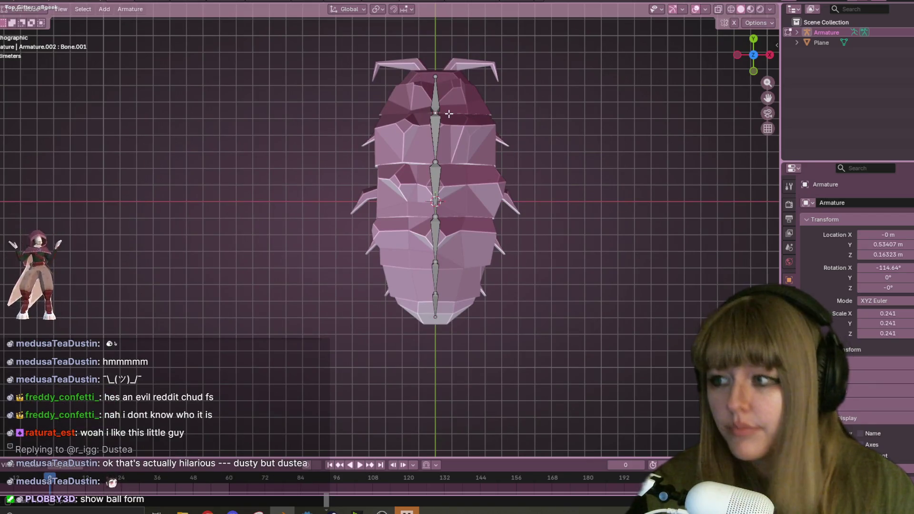
pyautogui.scroll(2, 457, 133)
pyautogui.scroll(-3, 470, 155)
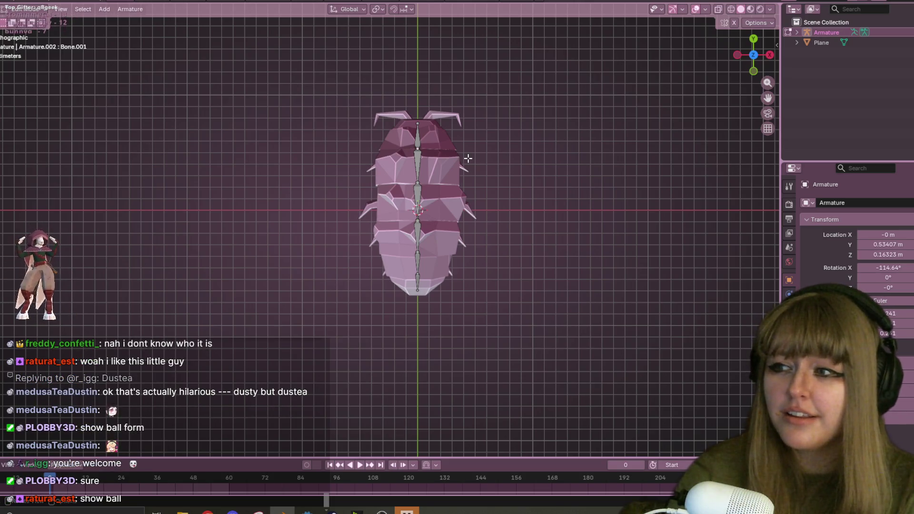
pyautogui.moveTo(540, 110)
pyautogui.mouseDown(button='middle')
pyautogui.moveTo(539, 193)
pyautogui.moveTo(570, 158)
pyautogui.moveTo(523, 177)
pyautogui.moveTo(543, 98)
pyautogui.moveTo(749, 47)
pyautogui.mouseUp(button='middle')
pyautogui.click(821, 42)
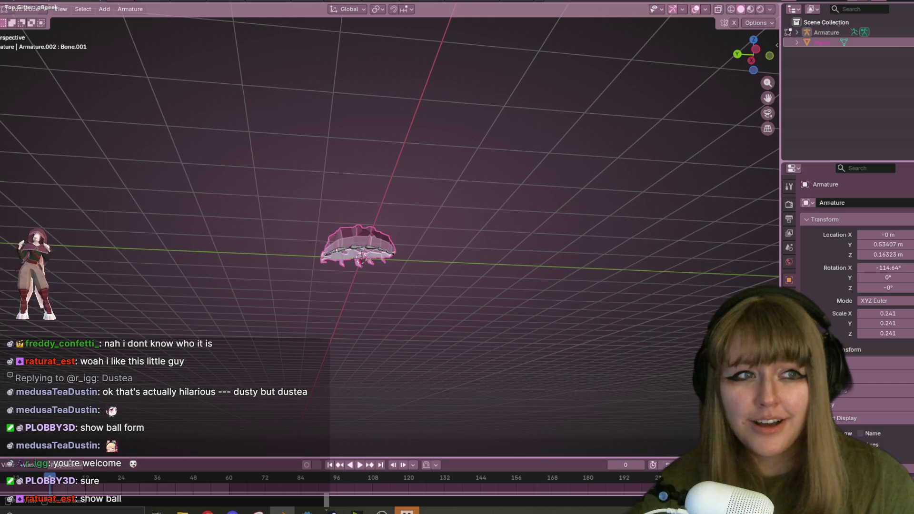
# Switch to side view and enter Edit Mode on the bug mesh
pyautogui.click(753, 48)
pyautogui.scroll(8, 367, 245)
pyautogui.press('Tab')
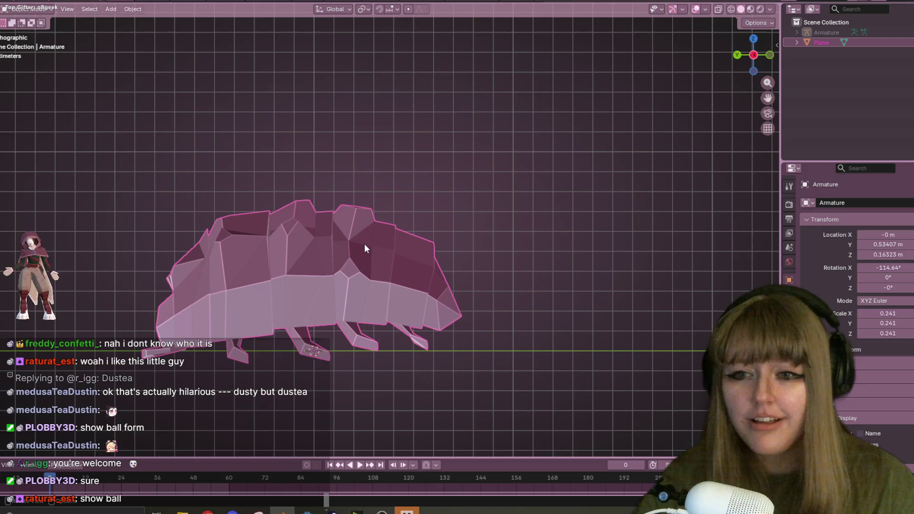
pyautogui.click(288, 276)
pyautogui.press('Tab')
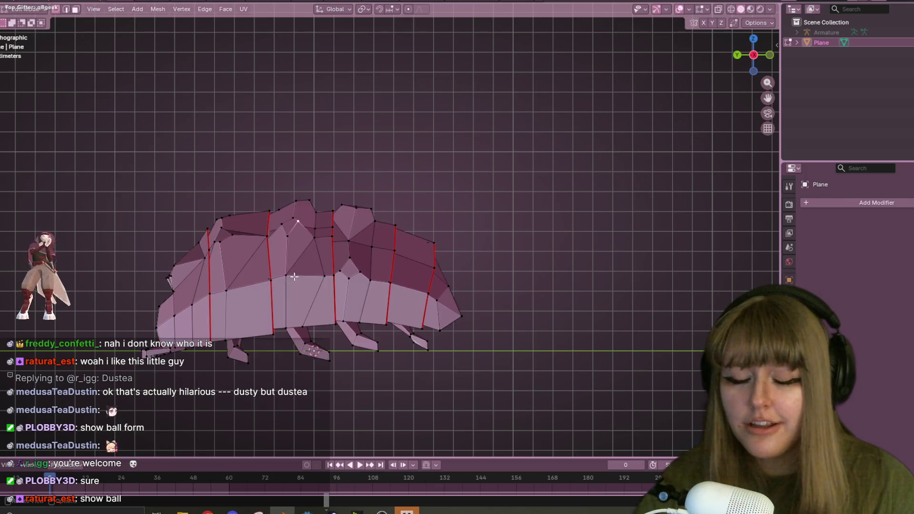
pyautogui.keyDown('shift'); pyautogui.moveTo(348, 266); pyautogui.dragTo(414, 188, button='middle'); pyautogui.keyUp('shift')
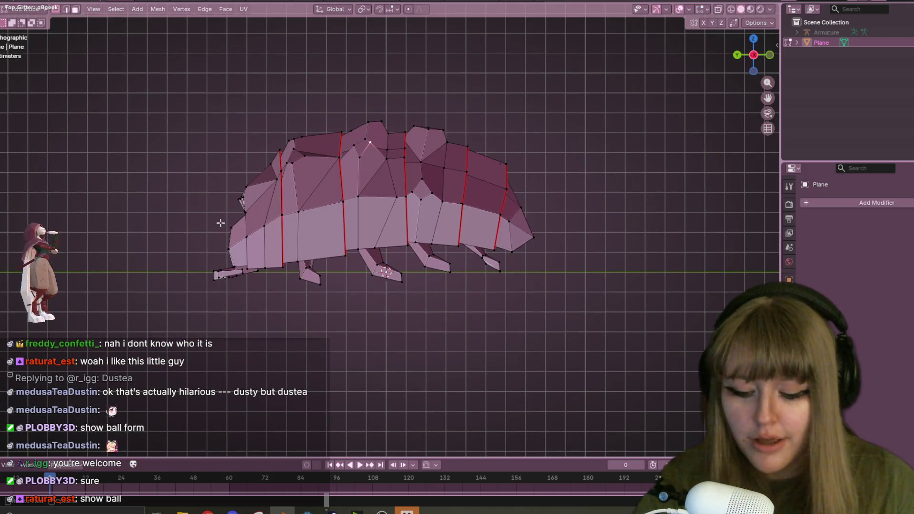
# Select the linked head and snout sections, try rotating them, then undo
pyautogui.press('l')
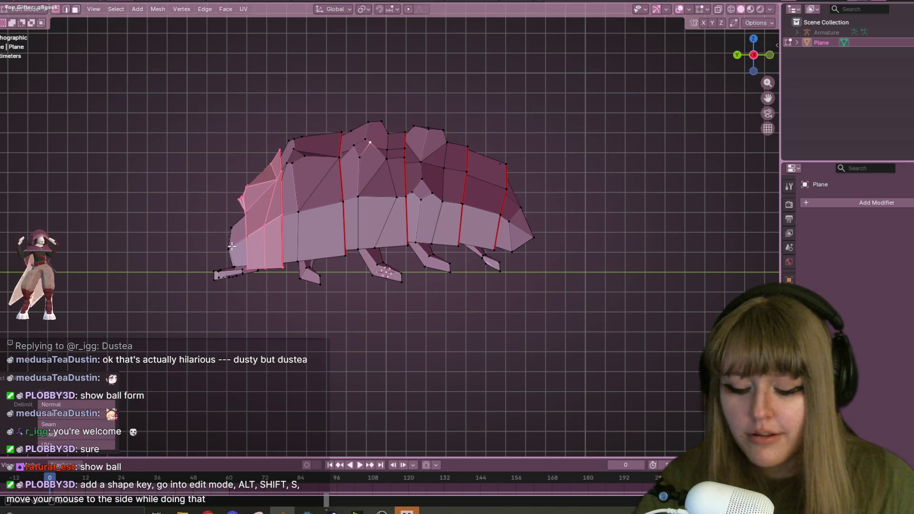
pyautogui.press('l')
pyautogui.press('l')
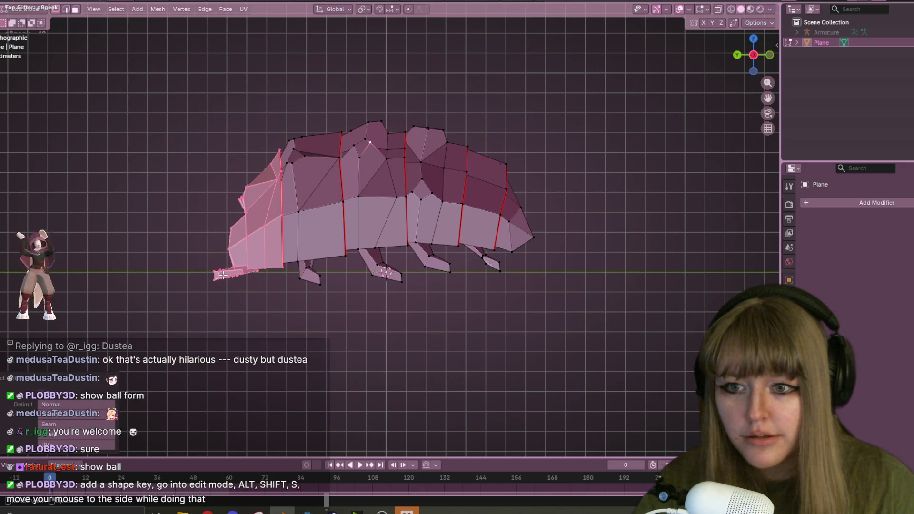
pyautogui.press('r')
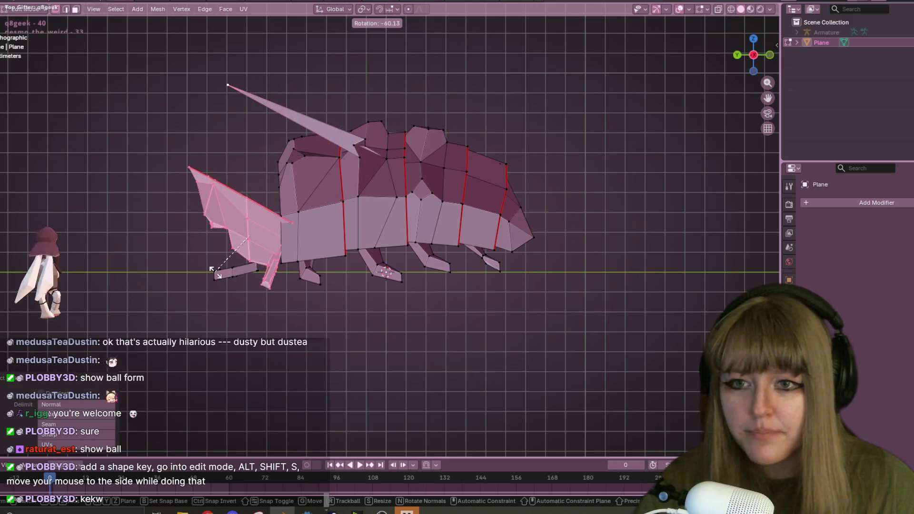
pyautogui.click(222, 281)
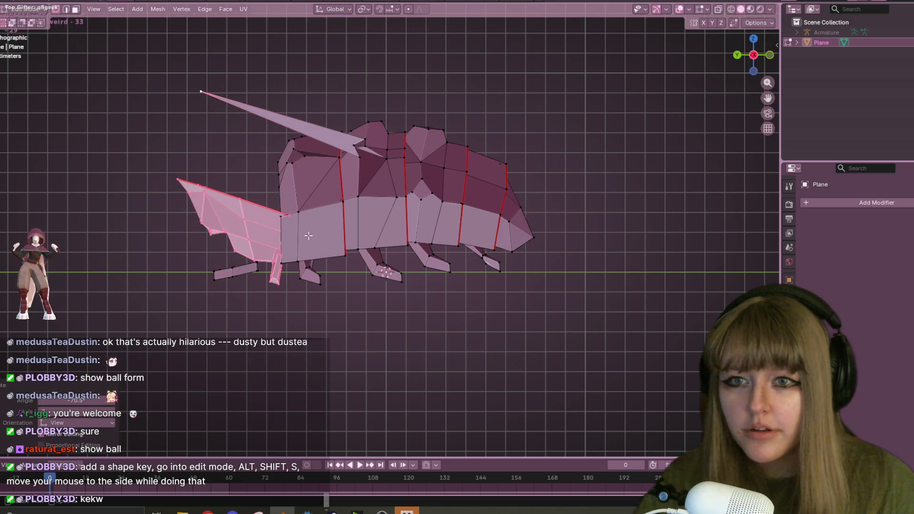
pyautogui.hotkey('ctrl', 'z')
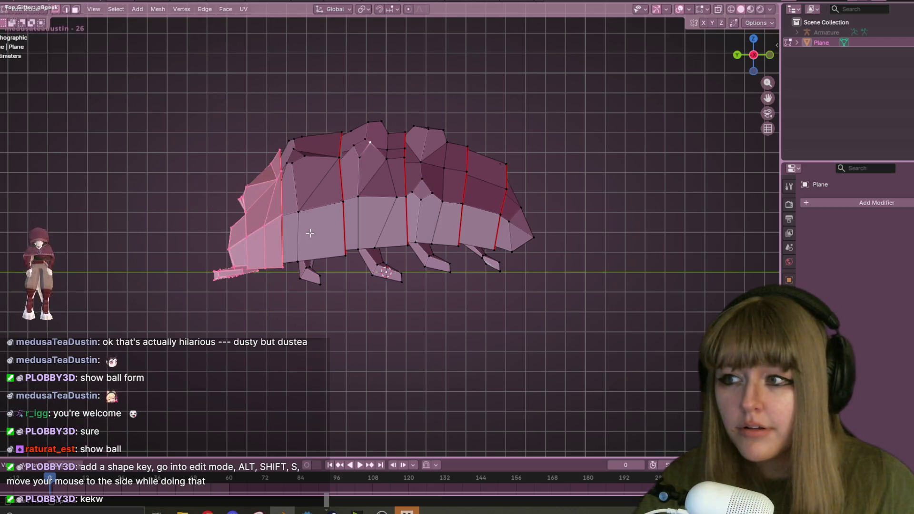
# Deselect all, return to Object Mode, and reveal the armature bones with Alt+H
pyautogui.hotkey('alt', 'a')
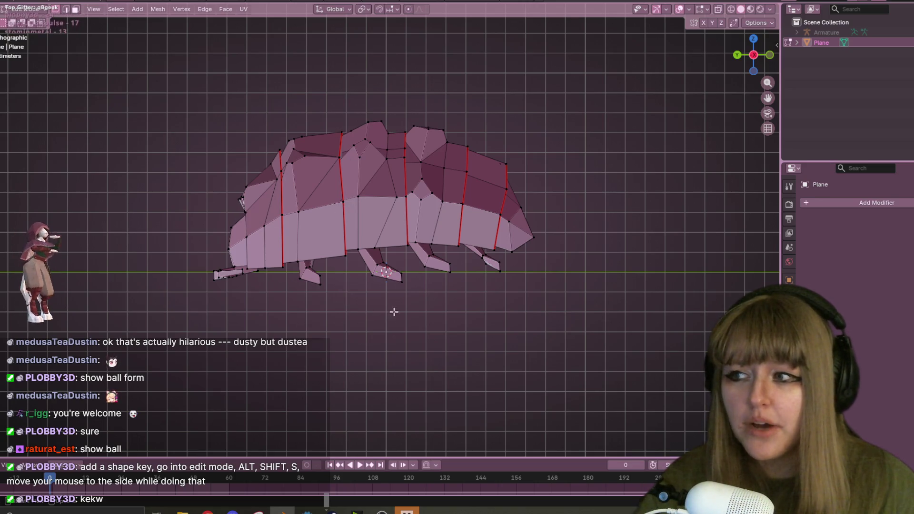
pyautogui.press('Tab')
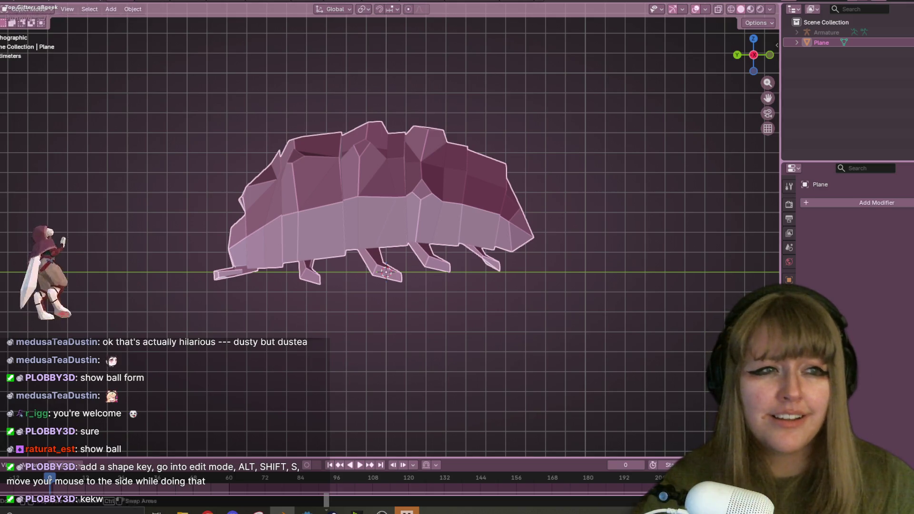
pyautogui.hotkey('alt', 'h')
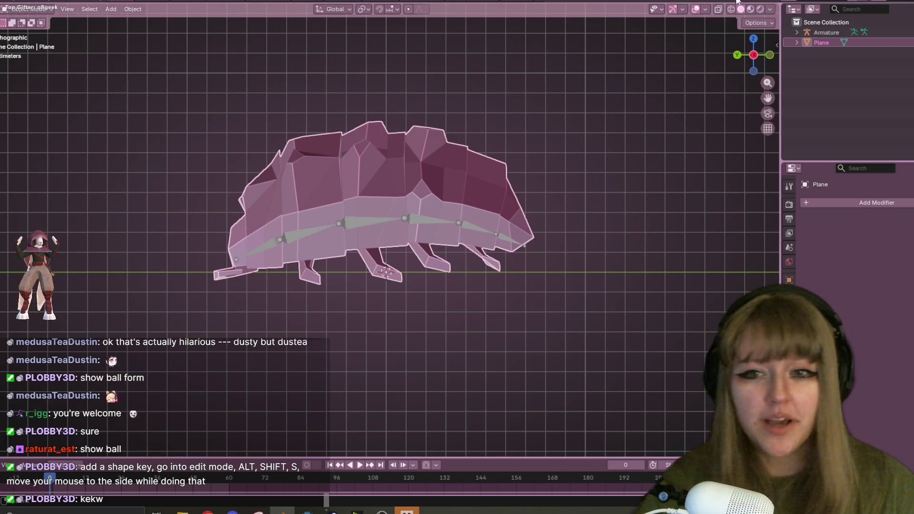
# In top view, edit the armature and move the top bone out to the right antenna
pyautogui.click(826, 33)
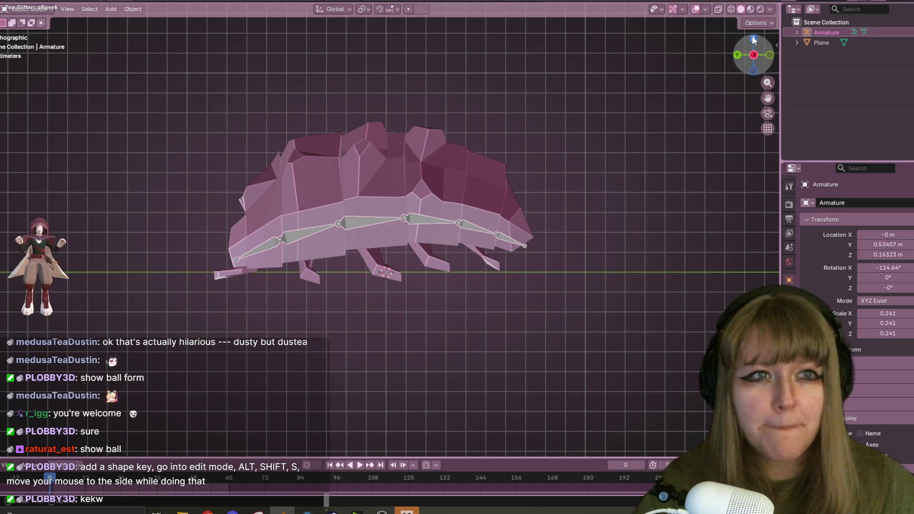
pyautogui.click(753, 39)
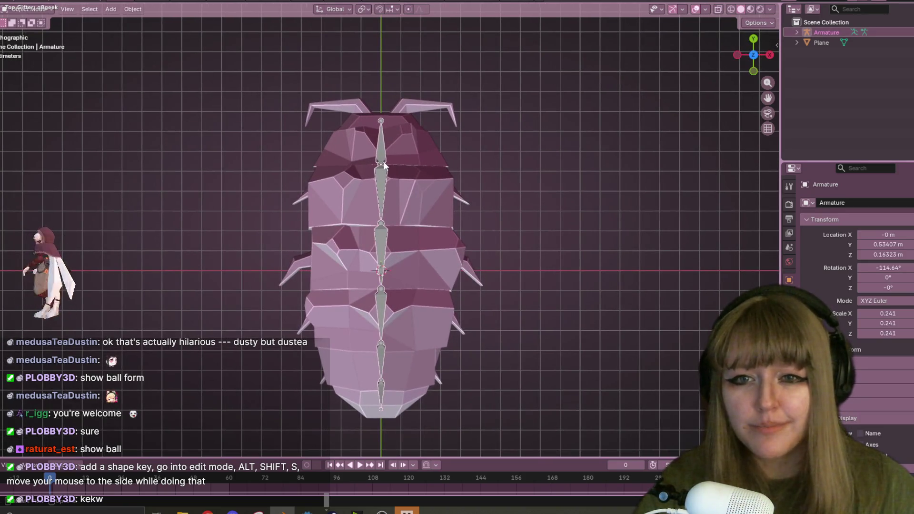
pyautogui.press('Tab')
pyautogui.click(381, 143)
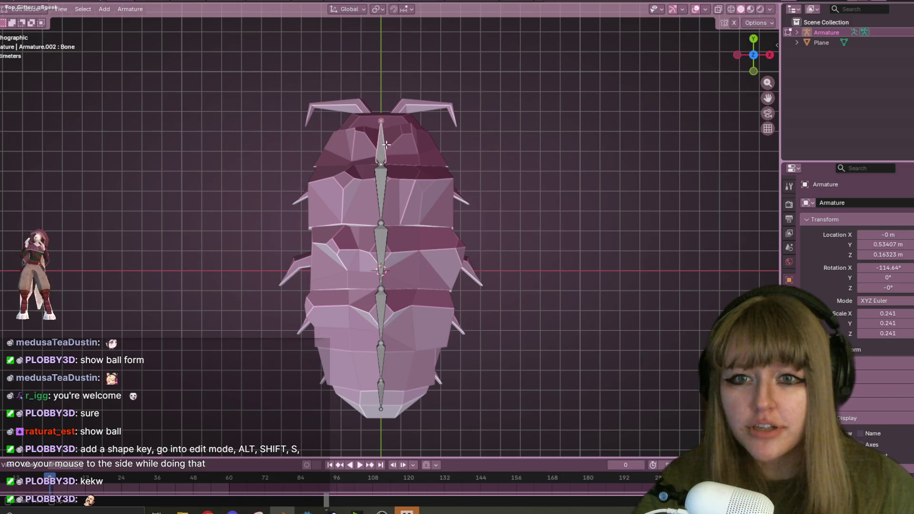
pyautogui.press('g')
pyautogui.click(454, 97)
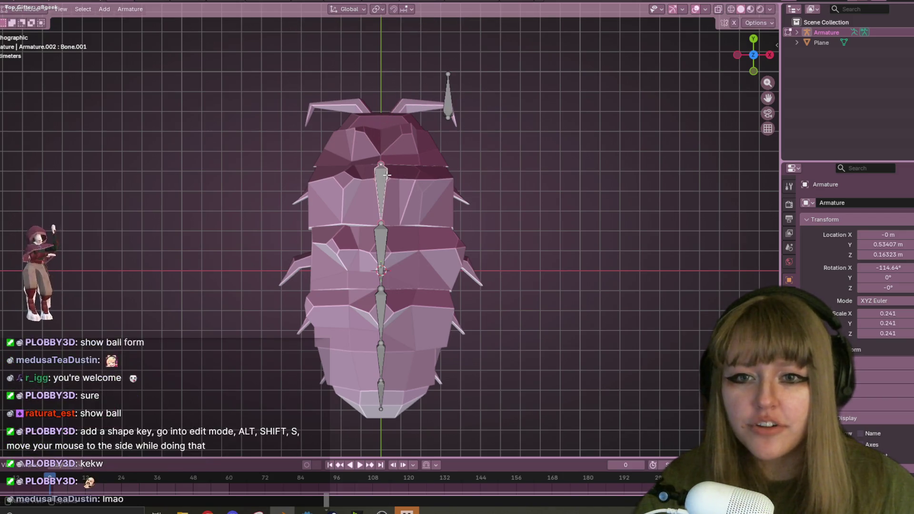
# Move Bone.001 to the left, restore Bone.003 to the chain, then select the second bone
pyautogui.click(381, 191)
pyautogui.press('g')
pyautogui.click(303, 179)
pyautogui.click(371, 281)
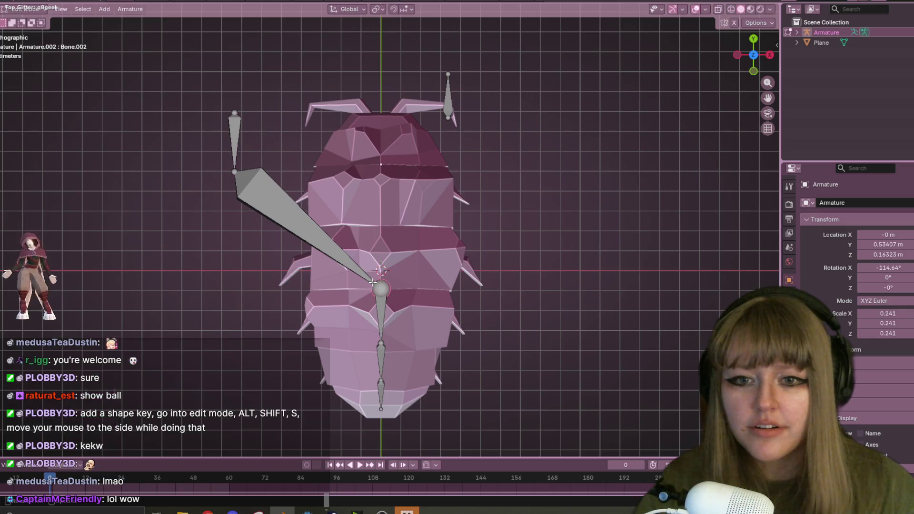
pyautogui.press('g')
pyautogui.press('Escape')
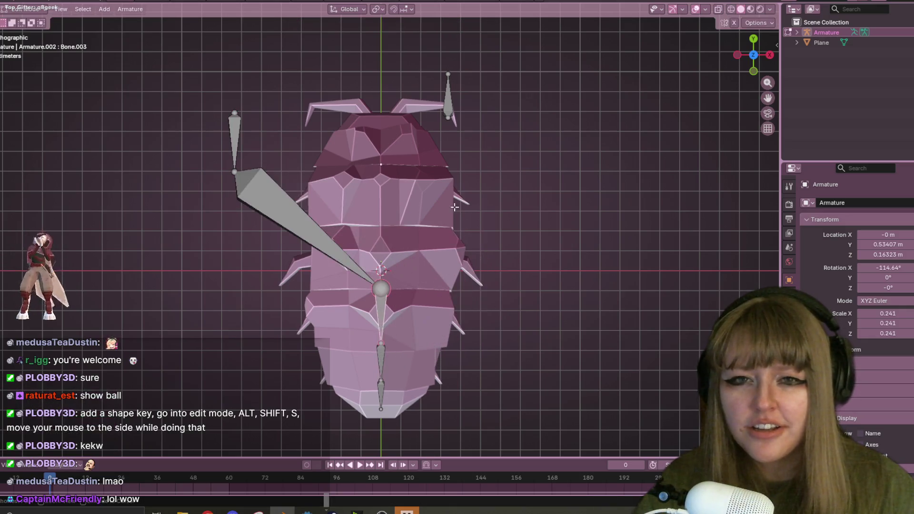
pyautogui.hotkey('ctrl', 'z')
pyautogui.hotkey('ctrl', 'z')
pyautogui.hotkey('ctrl', 'z')
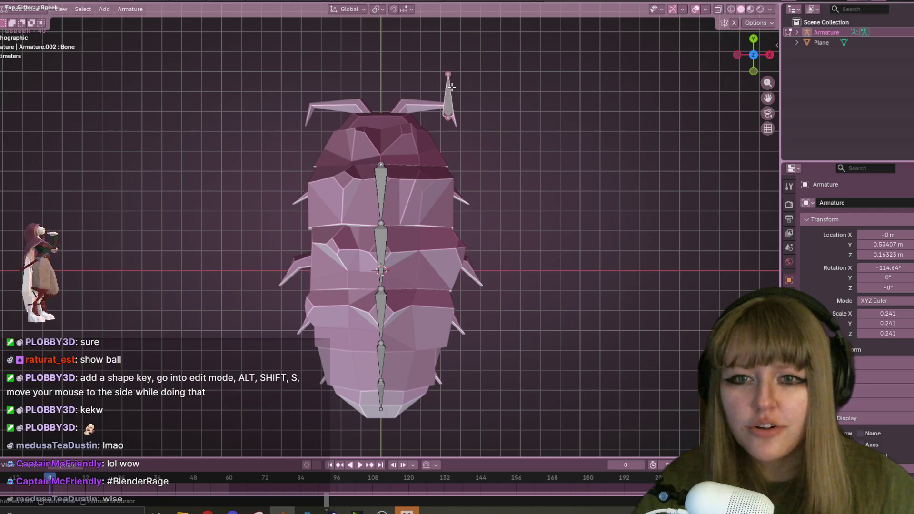
pyautogui.moveTo(452, 88)
pyautogui.mouseDown(button='middle')
pyautogui.moveTo(492, 111)
pyautogui.moveTo(322, 145)
pyautogui.mouseUp(button='middle')
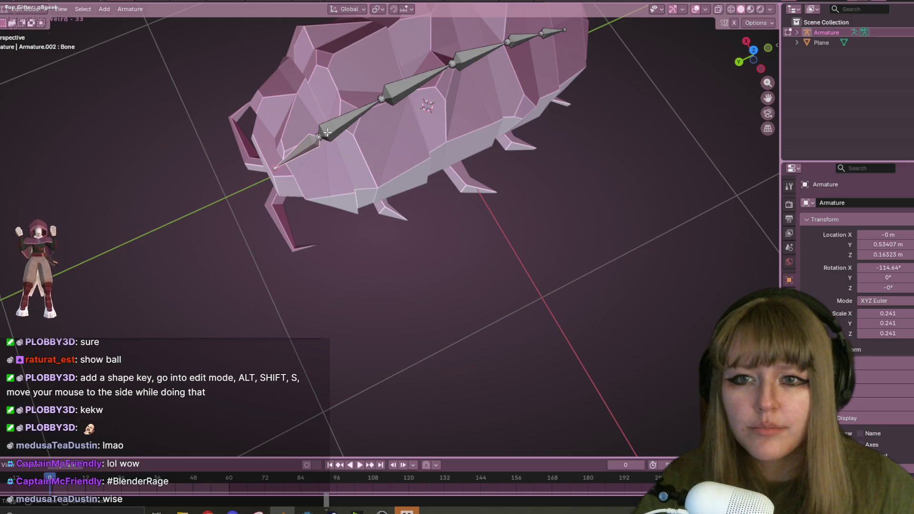
pyautogui.click(328, 132)
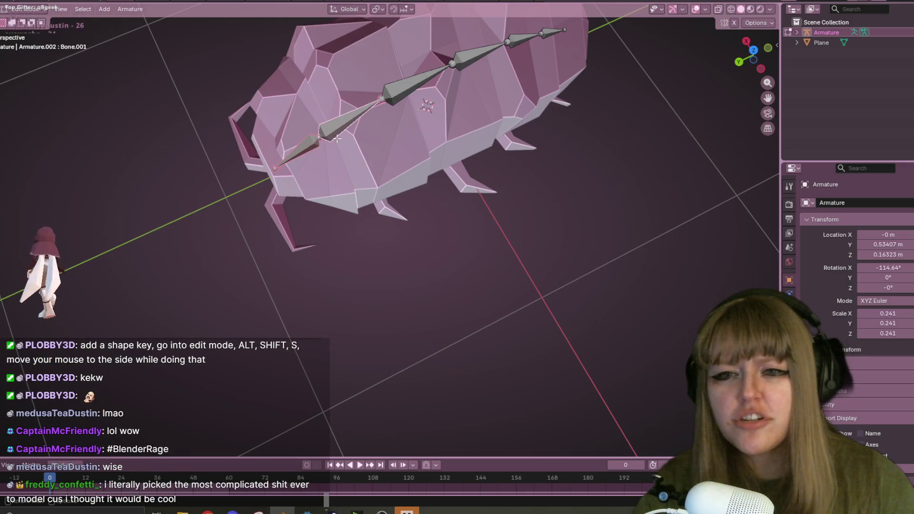
# Select the first chain bone and separate the chosen bones into a new armature with P
pyautogui.scroll(2, 294, 157)
pyautogui.scroll(2, 296, 142)
pyautogui.click(299, 132)
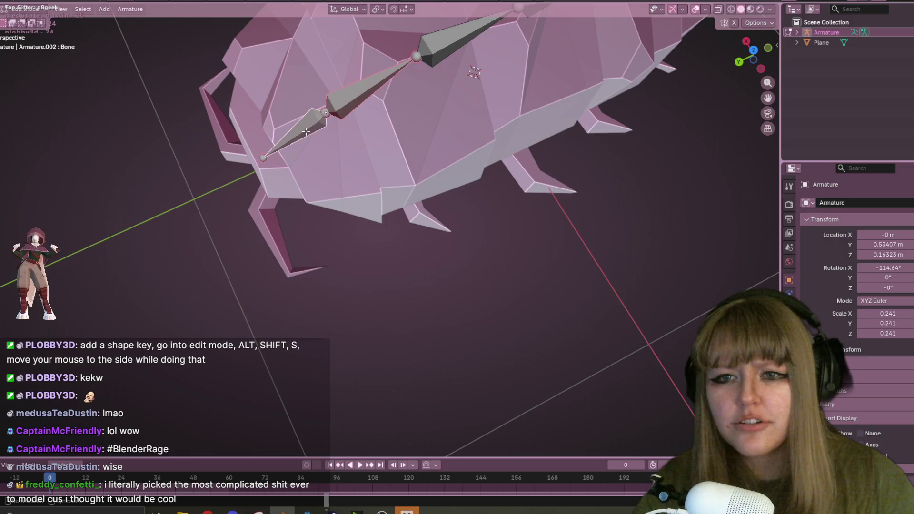
pyautogui.press('p')
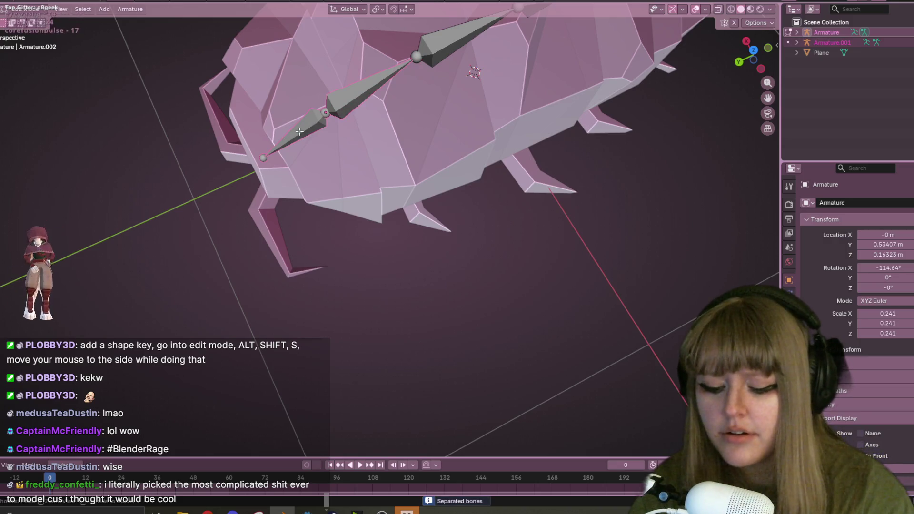
pyautogui.hotkey('ctrl', 'p')
pyautogui.click(298, 131)
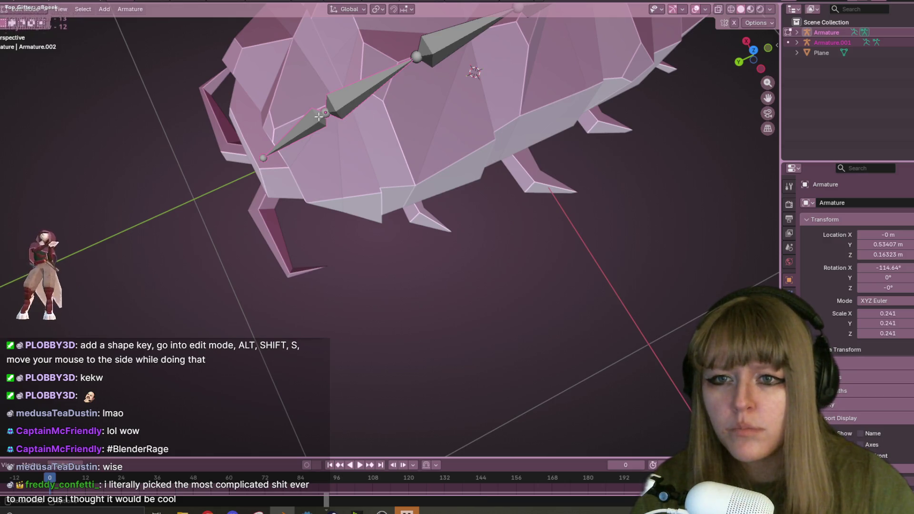
# Select the first bone and Bone.001 of the separated Armature.001
pyautogui.moveTo(468, 257); pyautogui.dragTo(489, 229, button='middle')
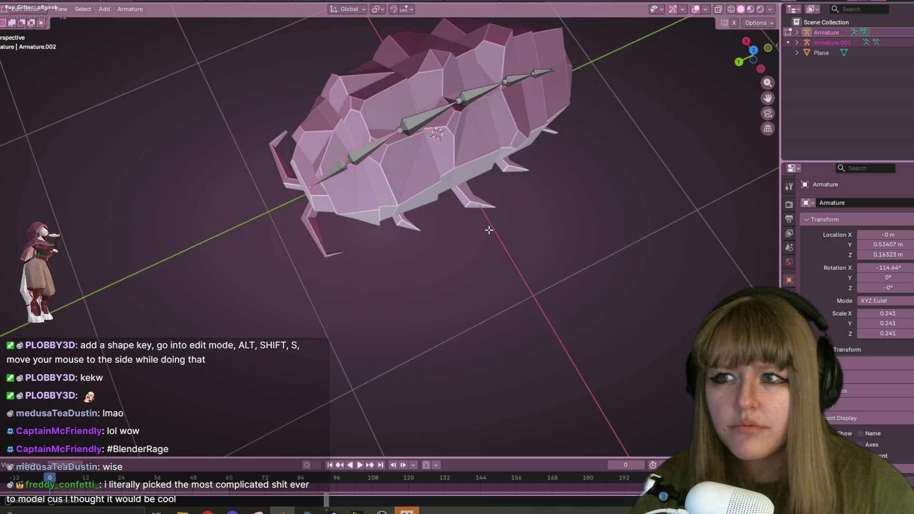
pyautogui.click(328, 181)
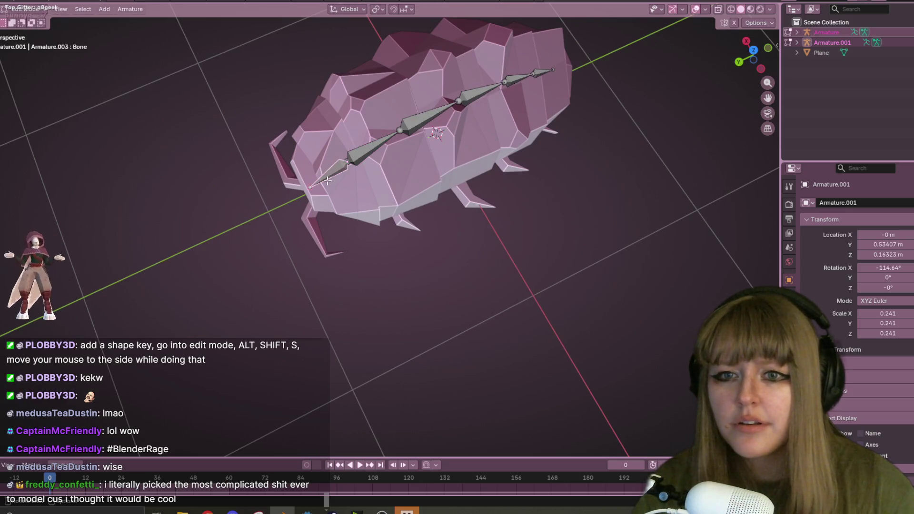
pyautogui.click(352, 156)
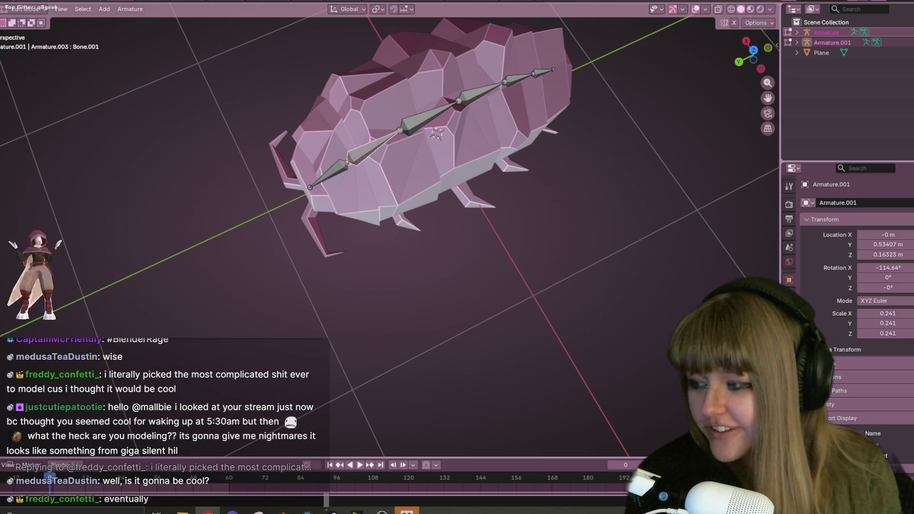
# Seek the Twitch past stream ahead to about 02:26, pause it, and return to Blender
pyautogui.hotkey('alt', 'Tab')
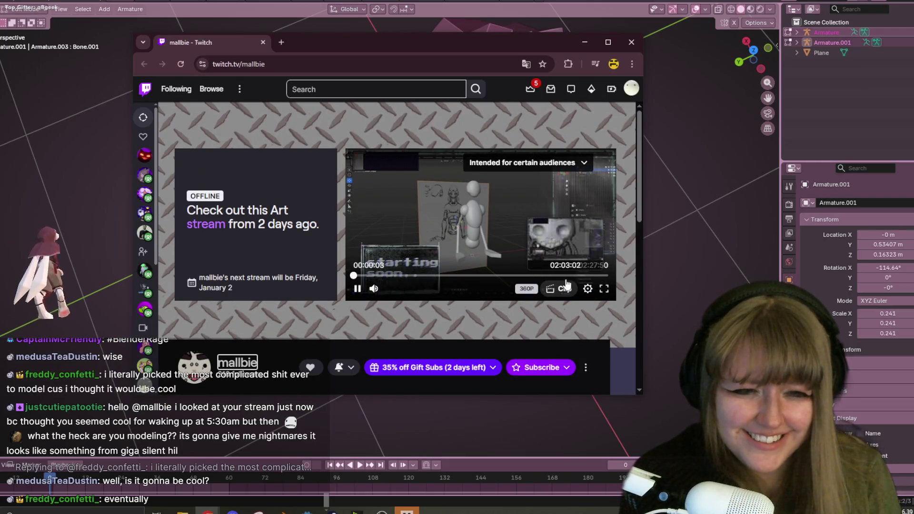
pyautogui.click(566, 275)
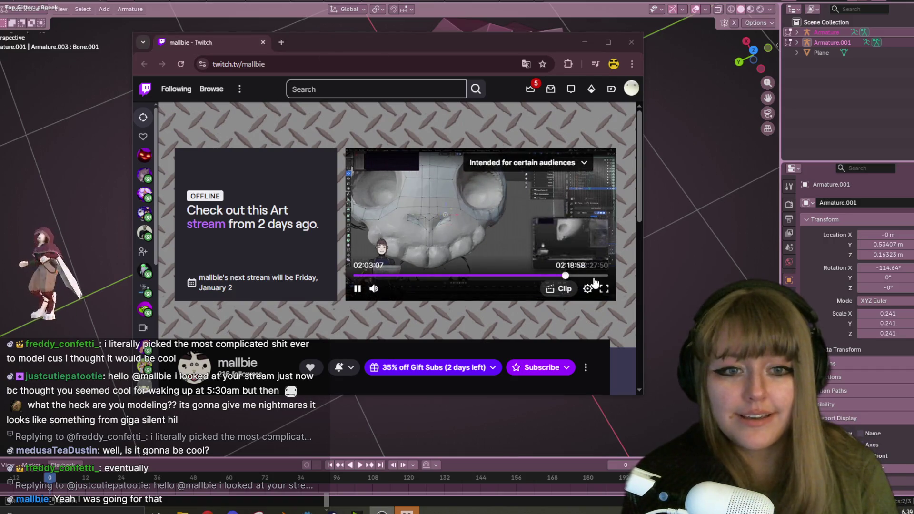
pyautogui.click(593, 275)
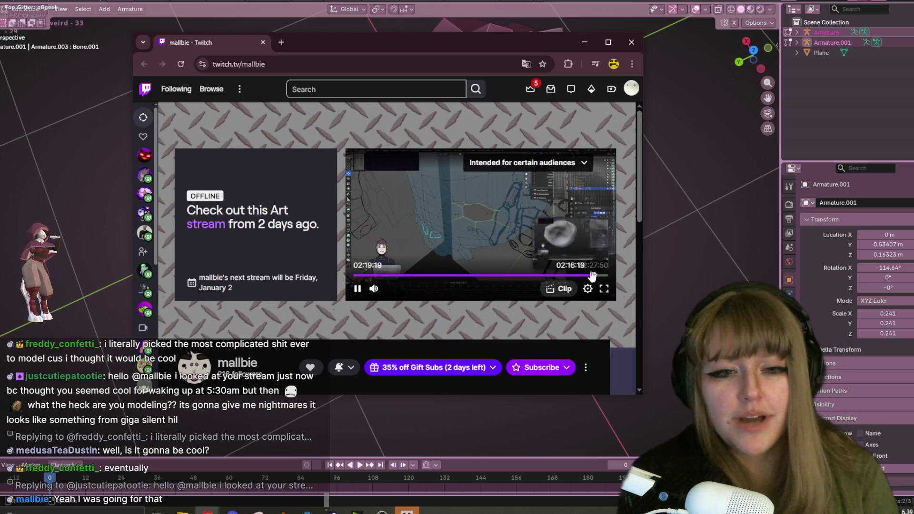
pyautogui.click(605, 290)
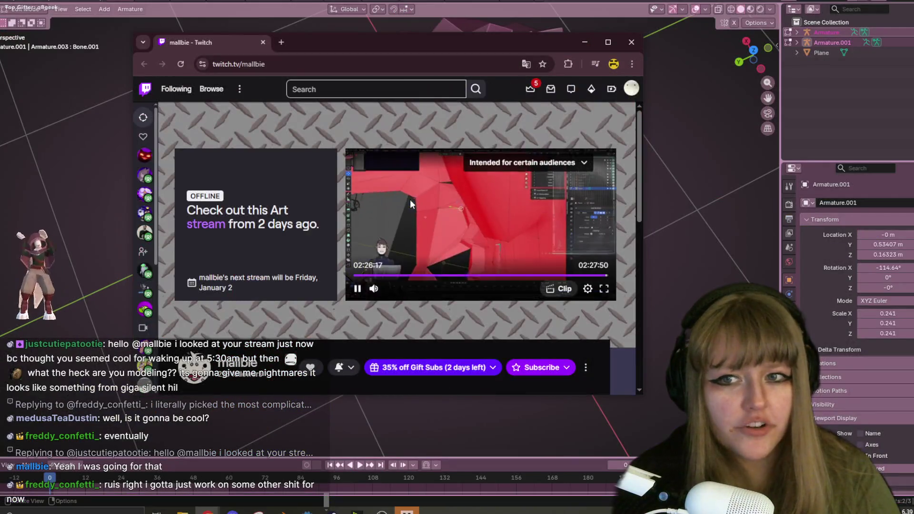
pyautogui.click(356, 289)
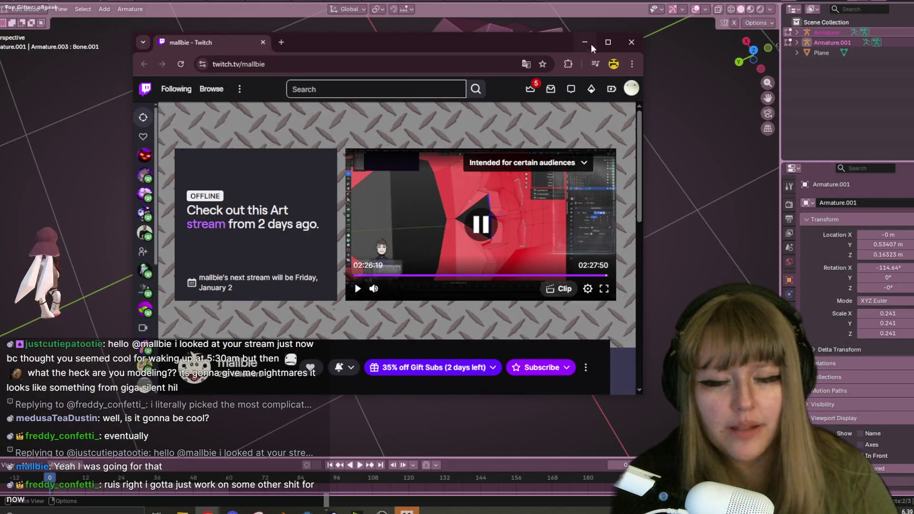
pyautogui.click(632, 42)
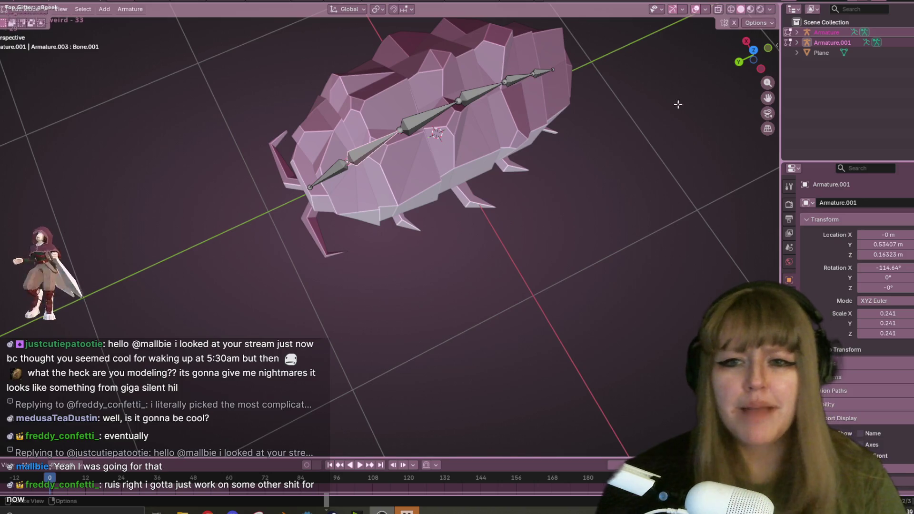
# In side view, reveal the hidden spine bones and delete the first bone at the left end
pyautogui.moveTo(495, 123); pyautogui.dragTo(564, 108, button='middle')
pyautogui.click(754, 57)
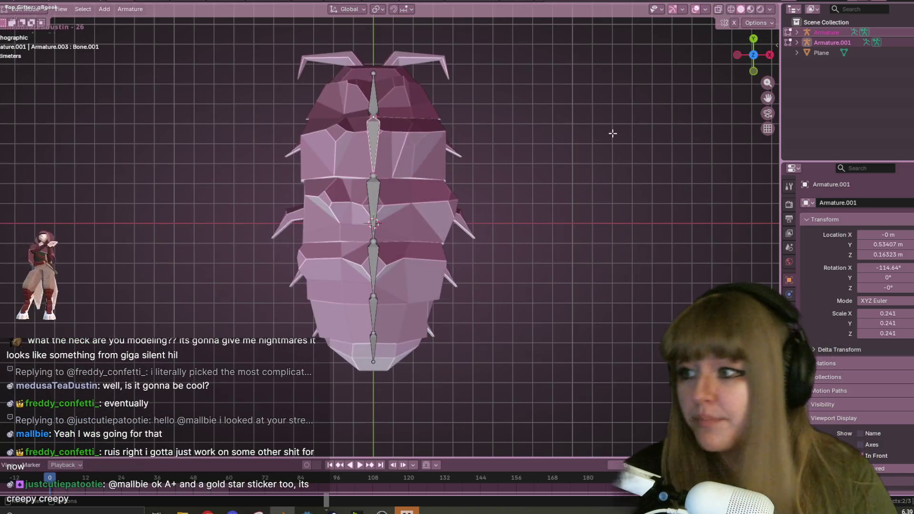
pyautogui.scroll(-2, 509, 159)
pyautogui.press('ctrl+KP_3')
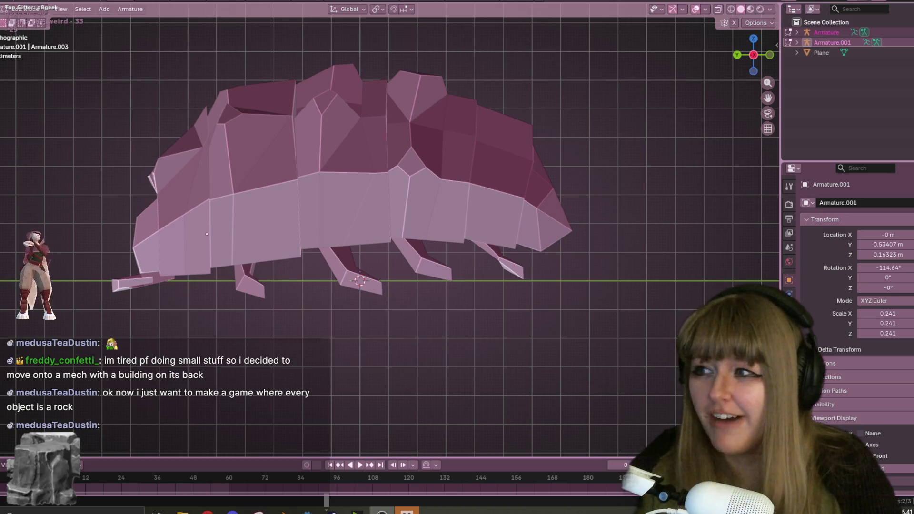
pyautogui.keyDown('shift'); pyautogui.moveTo(479, 230); pyautogui.dragTo(557, 219, button='middle'); pyautogui.keyUp('shift')
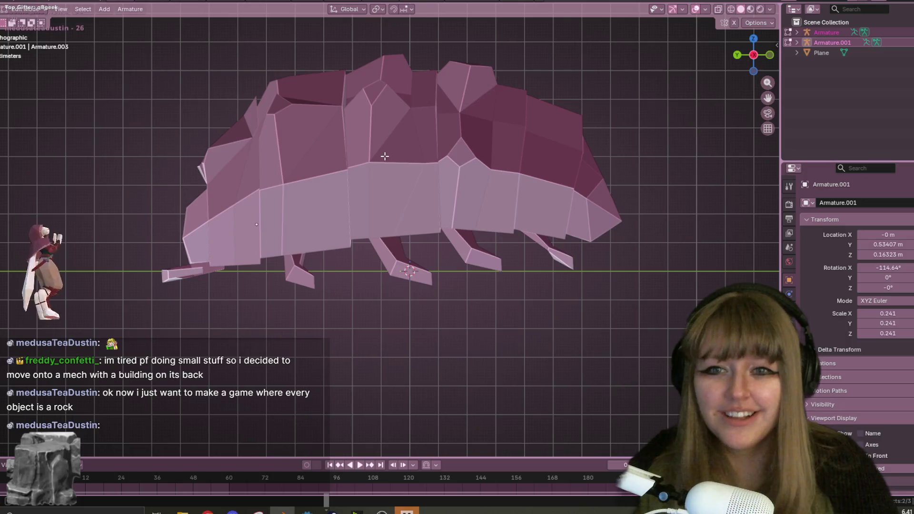
pyautogui.keyDown('shift'); pyautogui.moveTo(390, 156); pyautogui.dragTo(410, 197, button='middle'); pyautogui.keyUp('shift')
pyautogui.hotkey('alt', 'h')
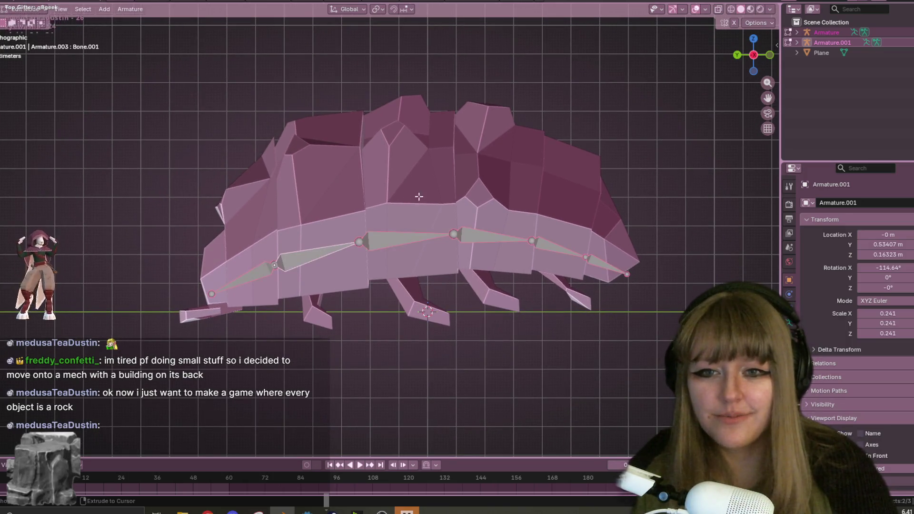
pyautogui.click(227, 274)
pyautogui.click(258, 273)
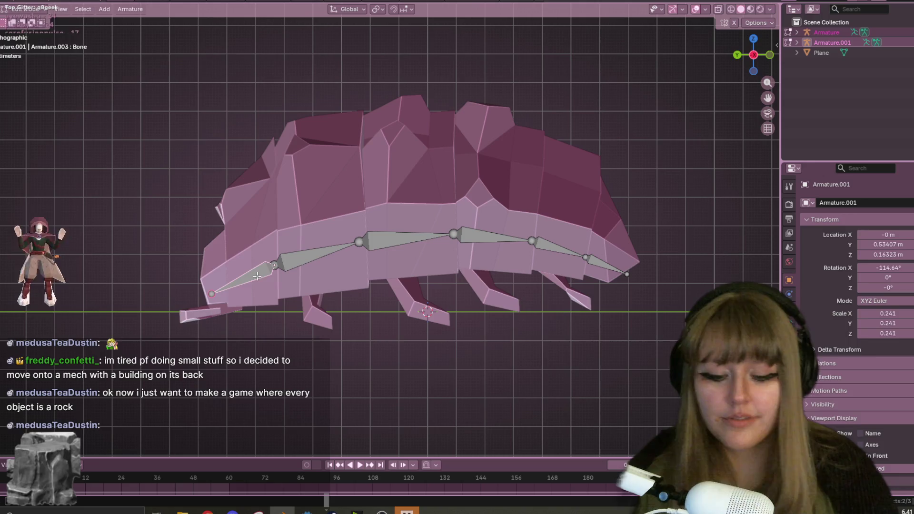
pyautogui.press('x')
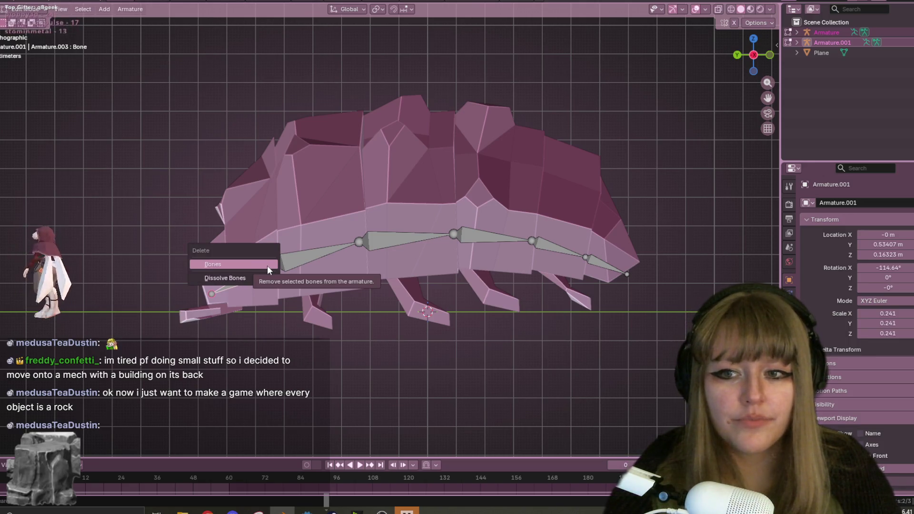
pyautogui.click(267, 266)
# Extrude a replacement front bone down-left, then undo the trial moves of the chain bones
pyautogui.press('e')
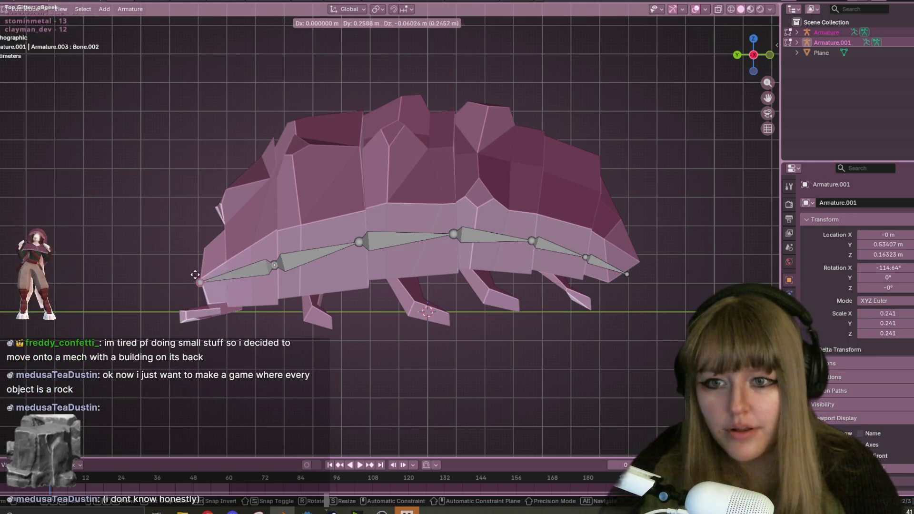
pyautogui.click(262, 275)
pyautogui.click(305, 260)
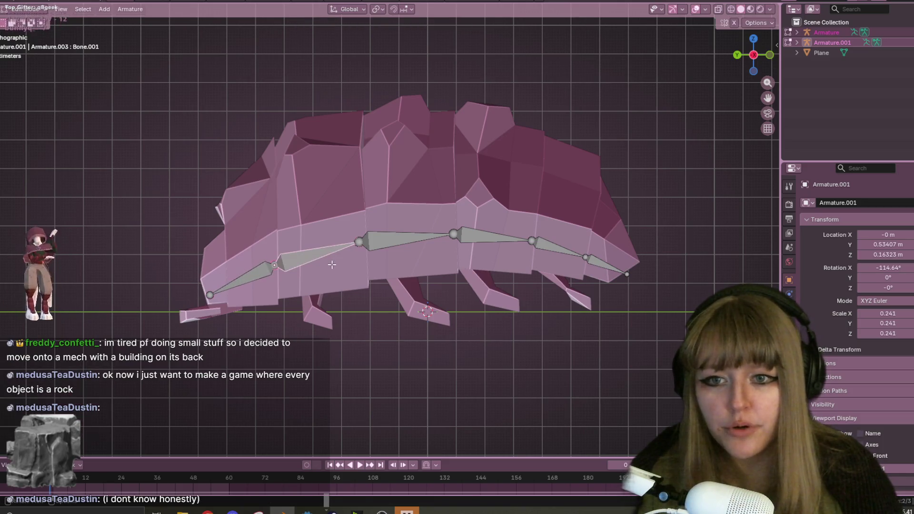
pyautogui.press('g')
pyautogui.click(318, 182)
pyautogui.hotkey('ctrl', 'z')
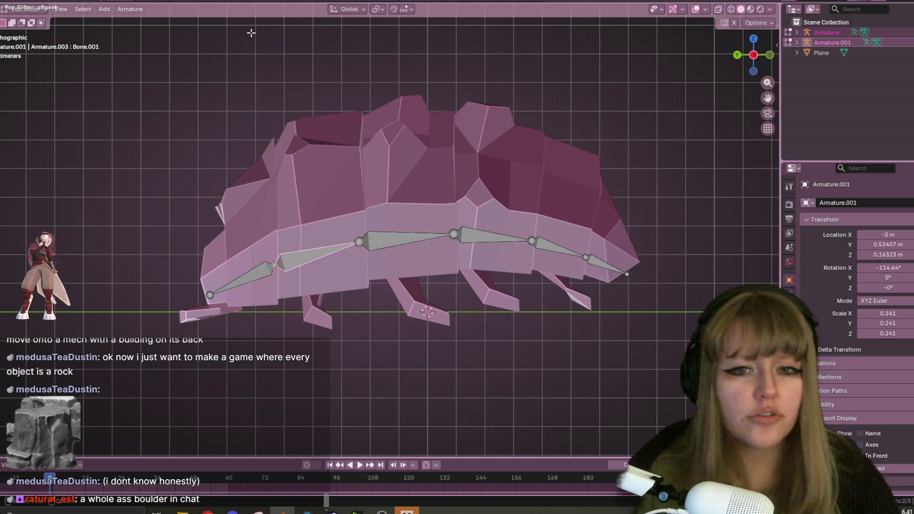
pyautogui.click(410, 241)
pyautogui.press('g')
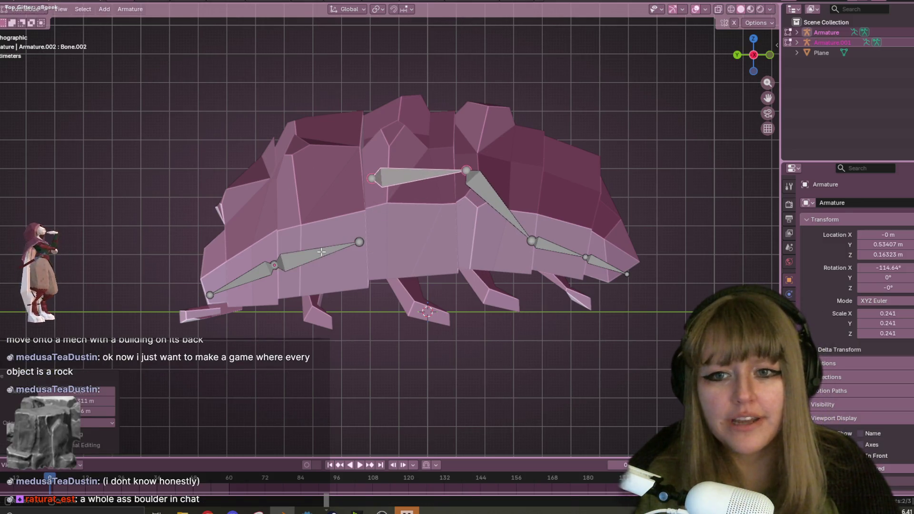
pyautogui.scroll(-5, 423, 177)
pyautogui.click(455, 129)
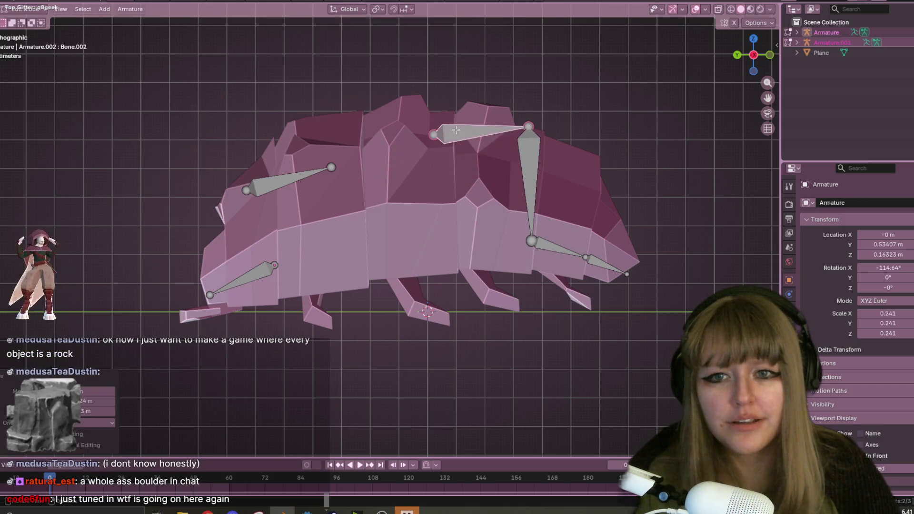
pyautogui.hotkey('ctrl', 'z')
pyautogui.hotkey('ctrl', 'z')
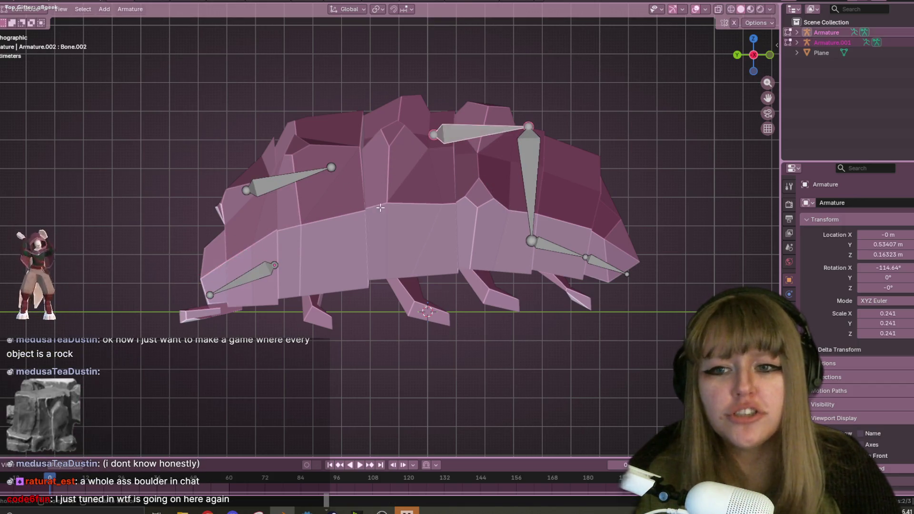
pyautogui.hotkey('ctrl', 'z')
pyautogui.hotkey('ctrl', 'z')
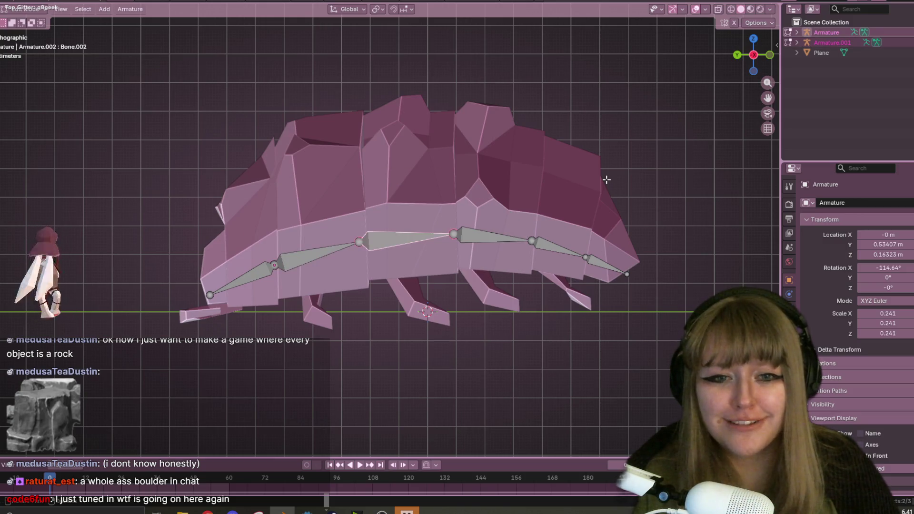
pyautogui.hotkey('ctrl', 'z')
# Join the middle and left bones into one chain with Connected parenting
pyautogui.click(366, 242)
pyautogui.click(360, 242)
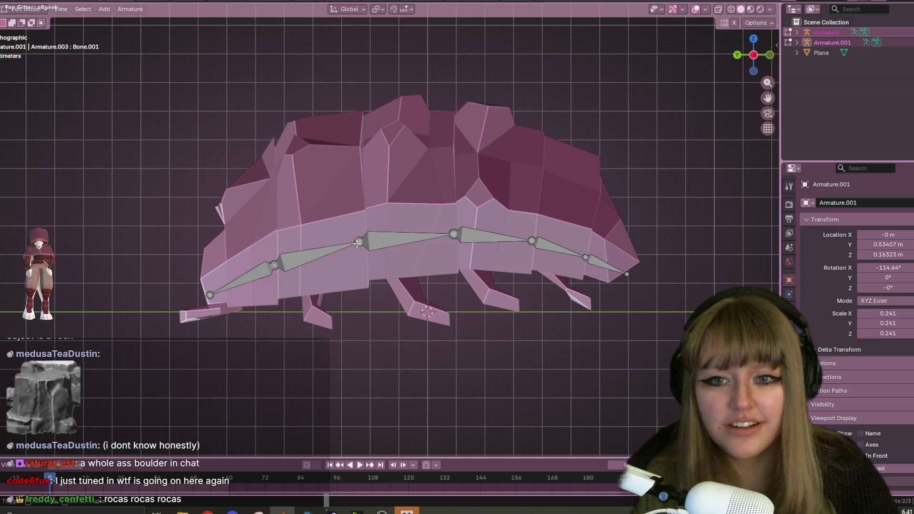
pyautogui.press('F2')
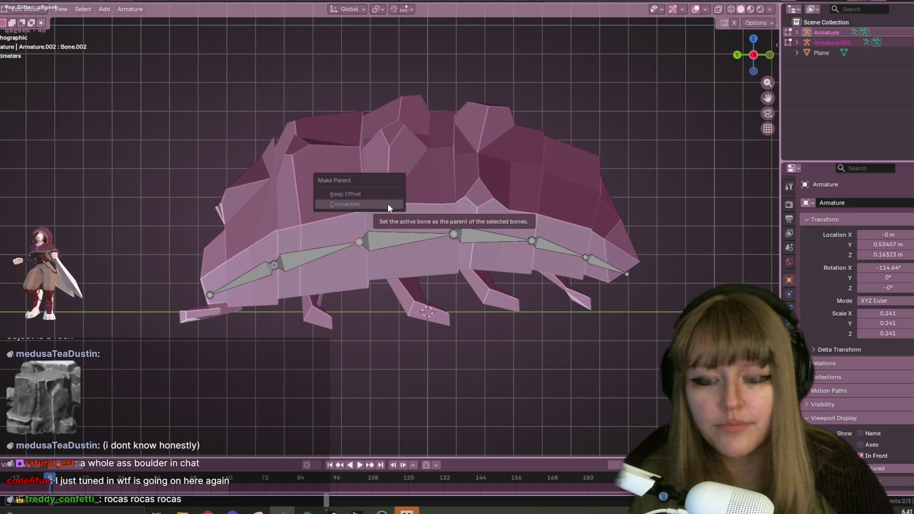
pyautogui.click(379, 236)
pyautogui.keyDown('shift'); pyautogui.click(317, 254); pyautogui.keyUp('shift')
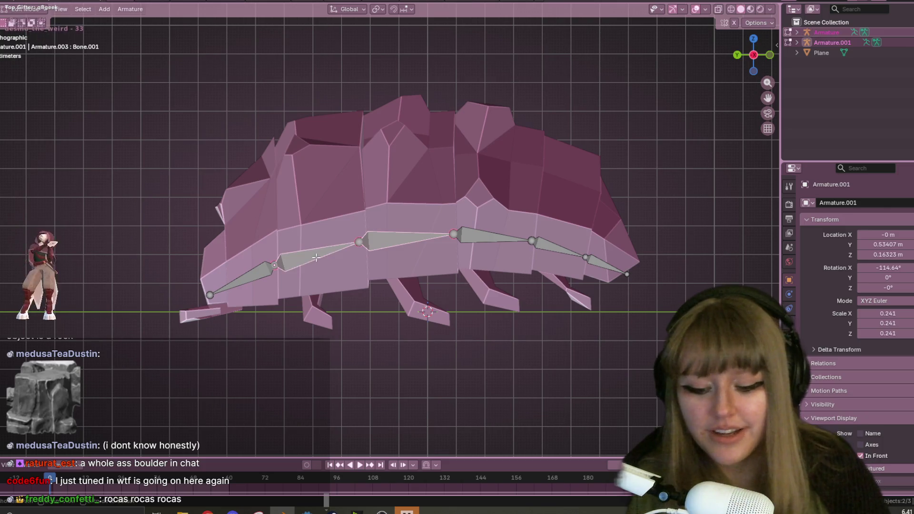
pyautogui.hotkey('ctrl', 'p')
pyautogui.click(315, 257)
pyautogui.click(387, 235)
pyautogui.hotkey('ctrl', 'p')
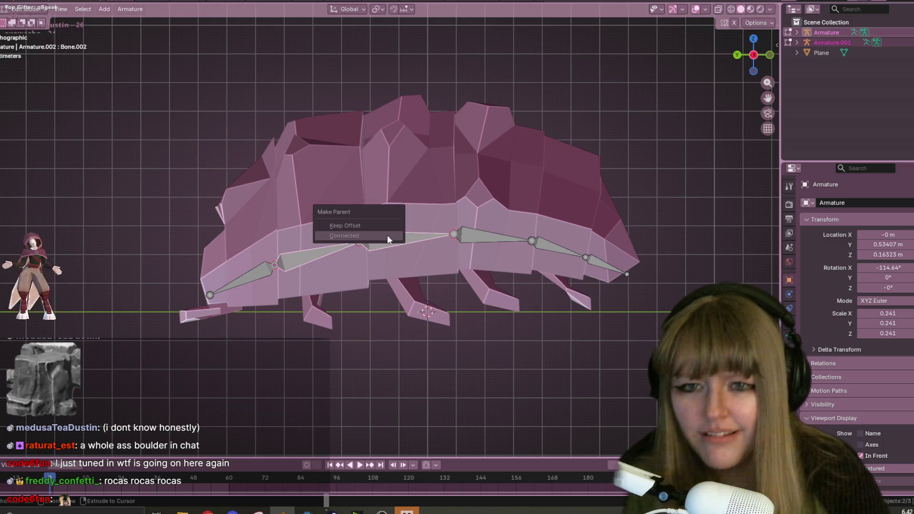
pyautogui.click(387, 235)
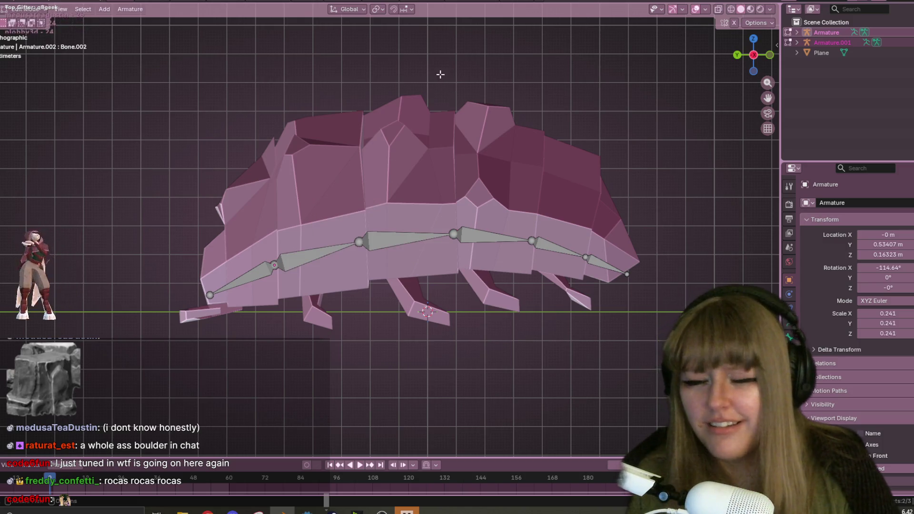
# Orbit into a tilted perspective looking down on the pill-bug and its spine bones
pyautogui.moveTo(503, 164)
pyautogui.mouseDown(button='middle')
pyautogui.moveTo(495, 153)
pyautogui.moveTo(499, 239)
pyautogui.mouseUp(button='middle')
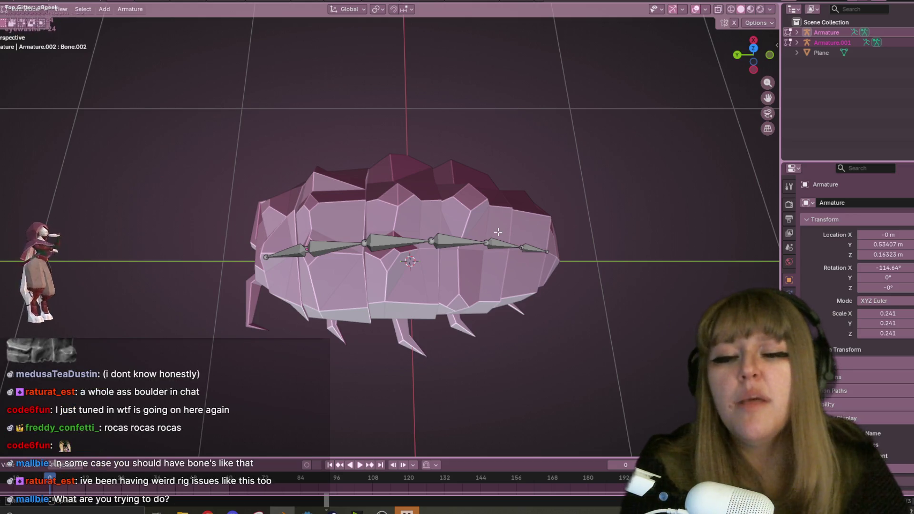
pyautogui.moveTo(400, 341); pyautogui.dragTo(335, 253, button='middle')
# Box-select all the creature's bones, cancel the delete menu, and snap to side view
pyautogui.click(334, 252)
pyautogui.moveTo(235, 160); pyautogui.dragTo(776, 303)
pyautogui.press('x')
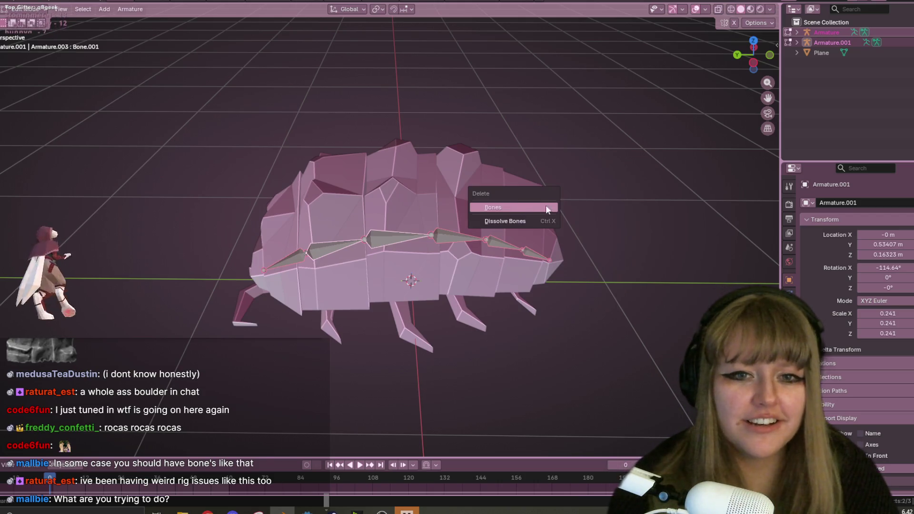
pyautogui.click(598, 204)
pyautogui.scroll(3, 372, 238)
pyautogui.keyDown('shift'); pyautogui.moveTo(373, 238); pyautogui.dragTo(400, 219, button='middle'); pyautogui.keyUp('shift')
pyautogui.click(753, 63)
# Select Bone.002 and an Armature.001 bone, back out of parenting, and return to Object Mode
pyautogui.click(396, 200)
pyautogui.hotkey('ctrl', 'p')
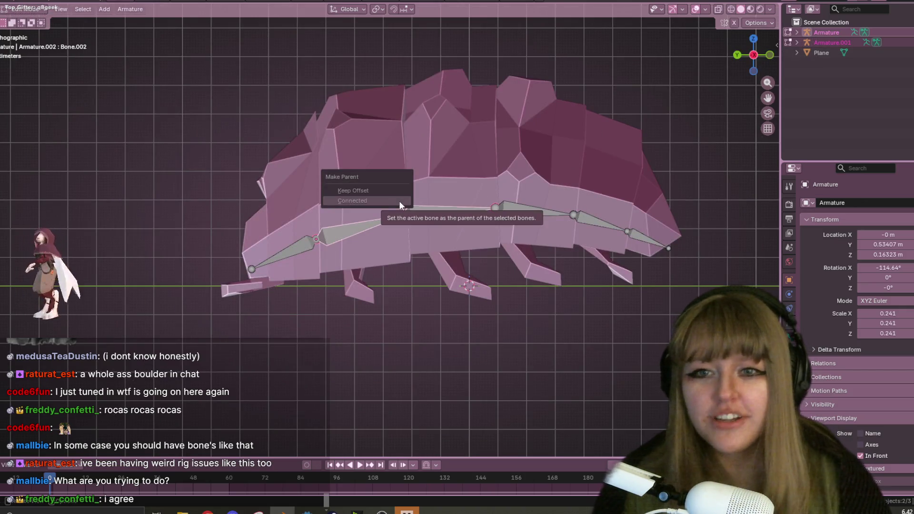
pyautogui.click(377, 190)
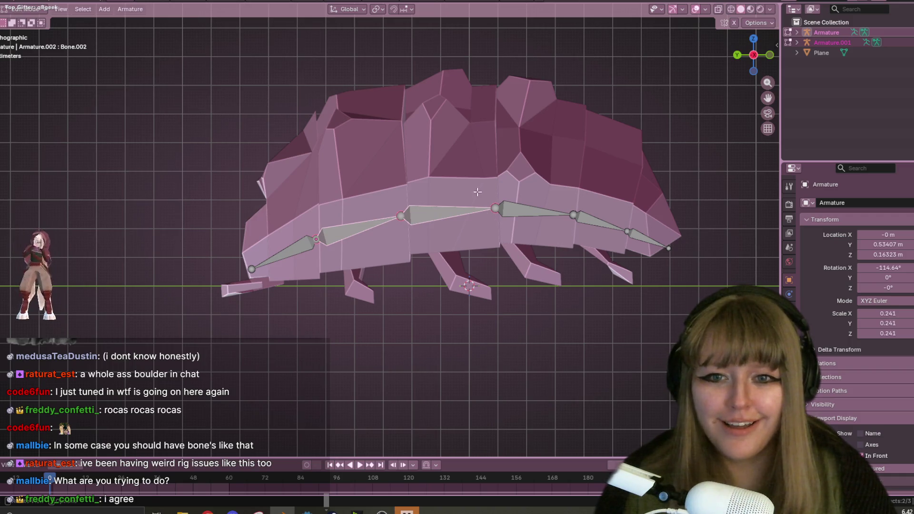
pyautogui.click(368, 198)
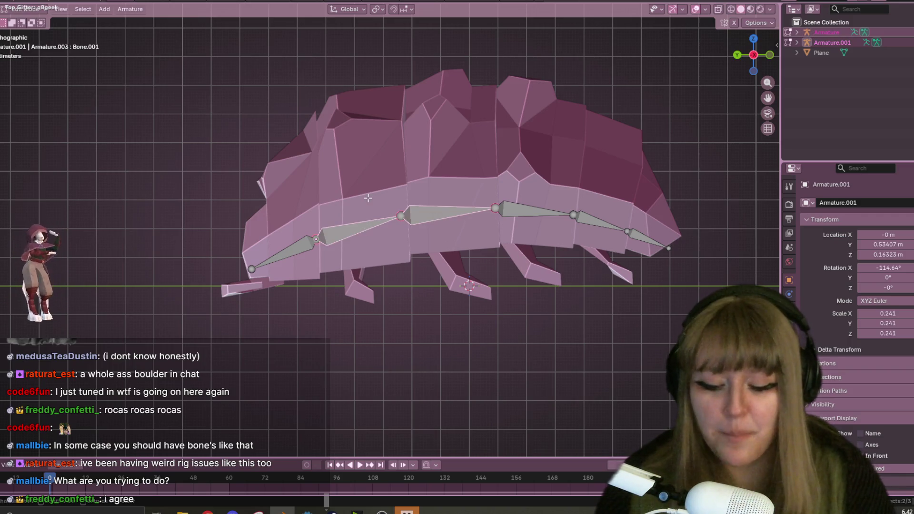
pyautogui.hotkey('ctrl', 'p')
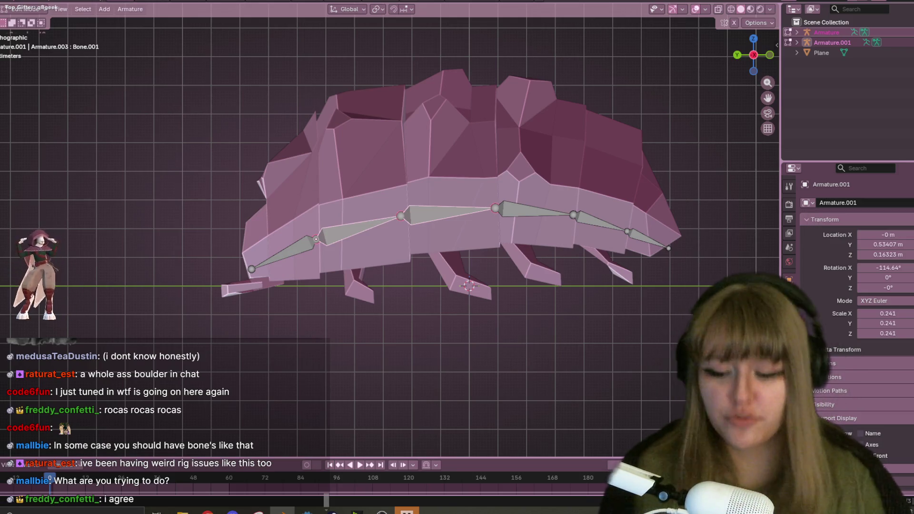
pyautogui.press('Tab')
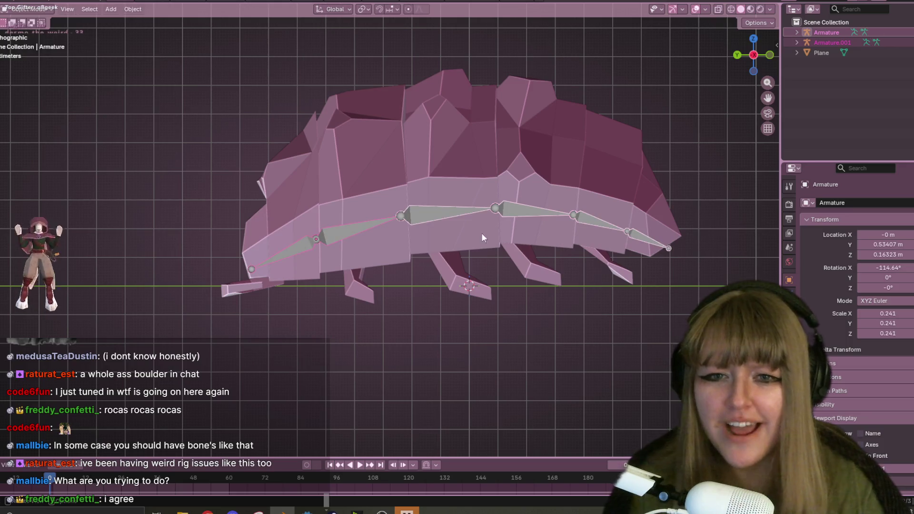
# Parent the armatures together with Armature.001 active, then delete the extra Armature object
pyautogui.click(466, 291)
pyautogui.keyDown('shift'); pyautogui.click(405, 218); pyautogui.keyUp('shift')
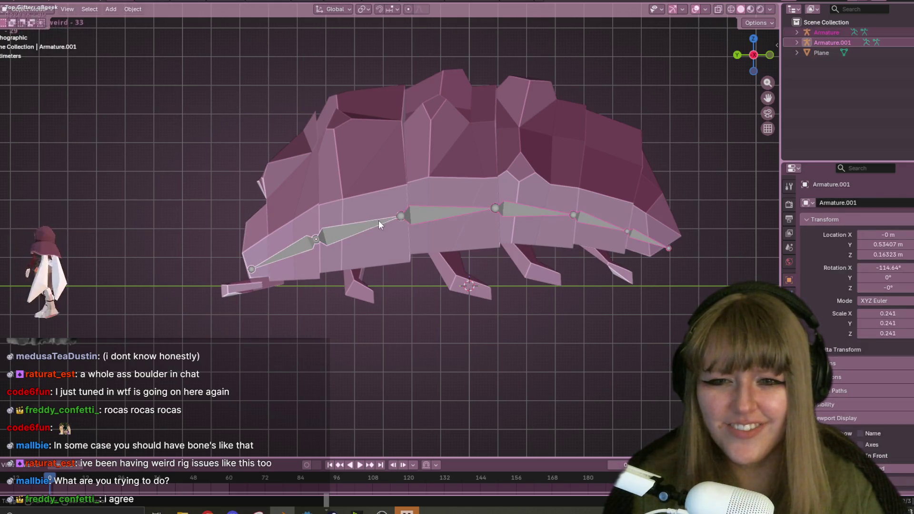
pyautogui.hotkey('ctrl', 'p')
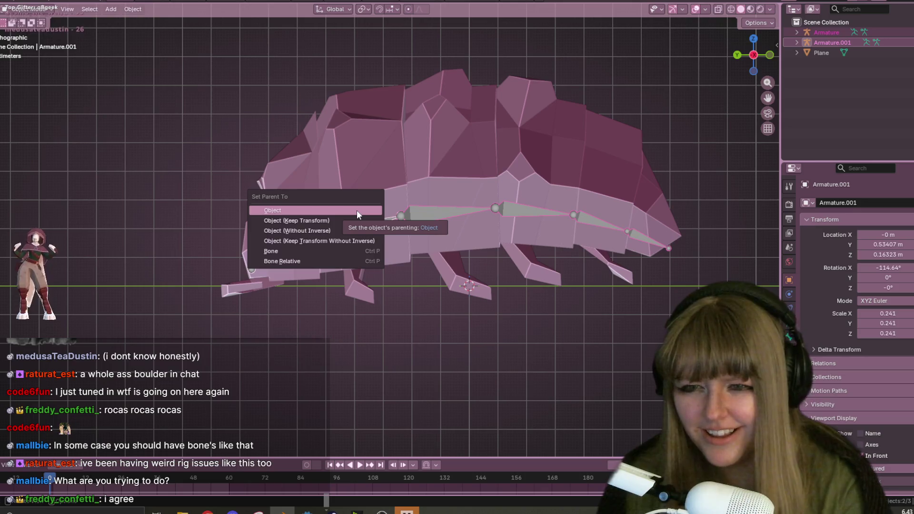
pyautogui.click(285, 251)
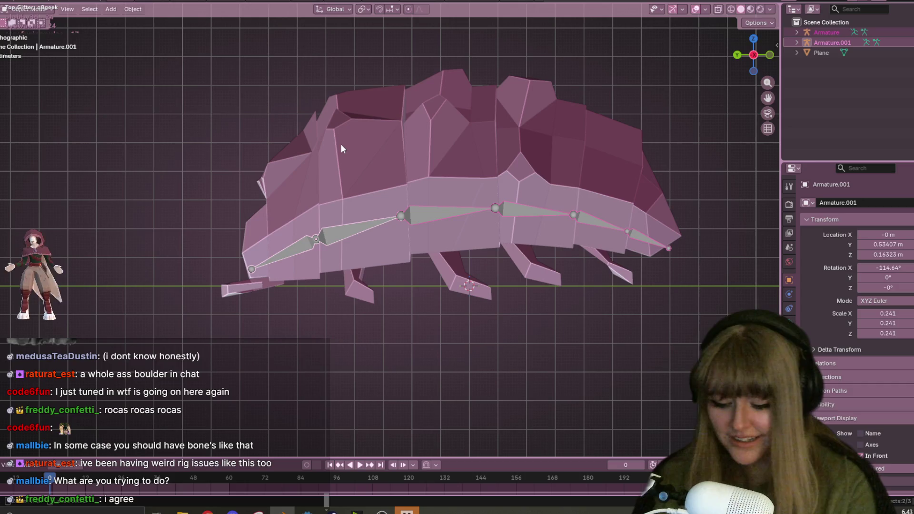
pyautogui.press('Delete')
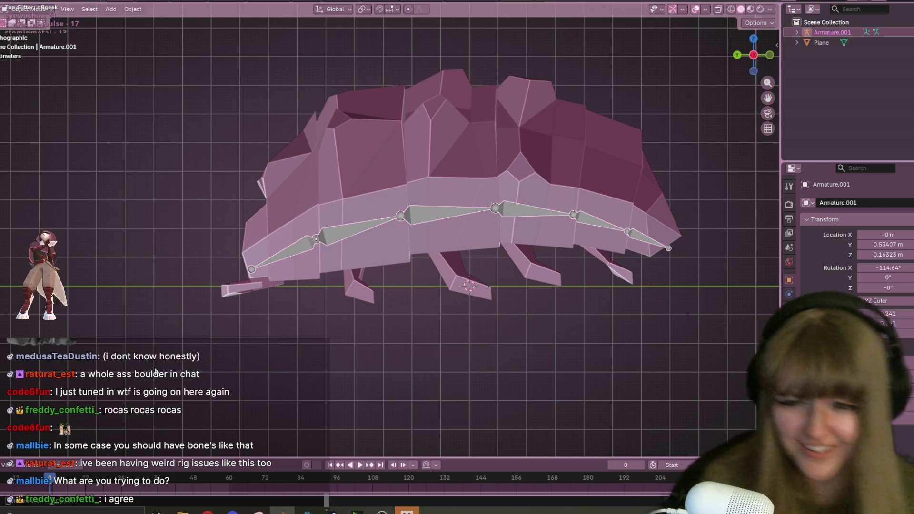
# In Edit Mode, connect Bone.003 to Bone.001 in the spine chain, undoing a wrong connection
pyautogui.press('Tab')
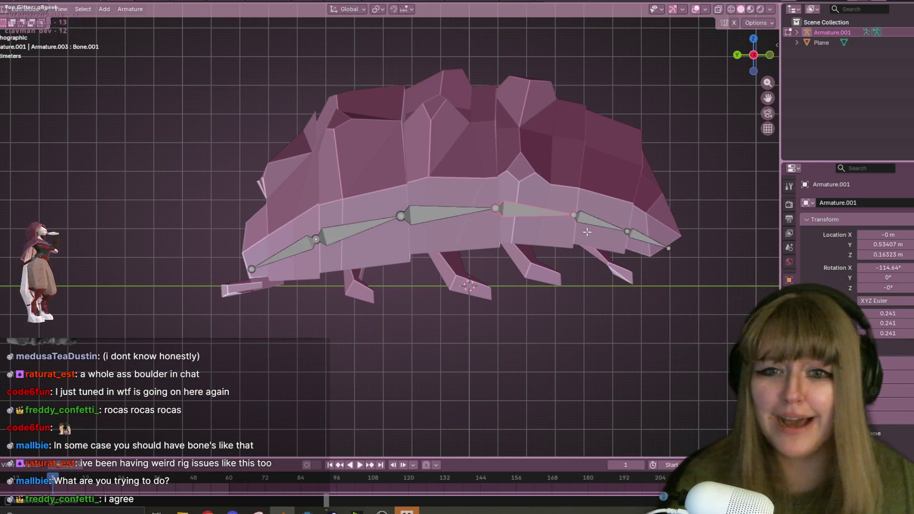
pyautogui.click(378, 233)
pyautogui.hotkey('ctrl', 'p')
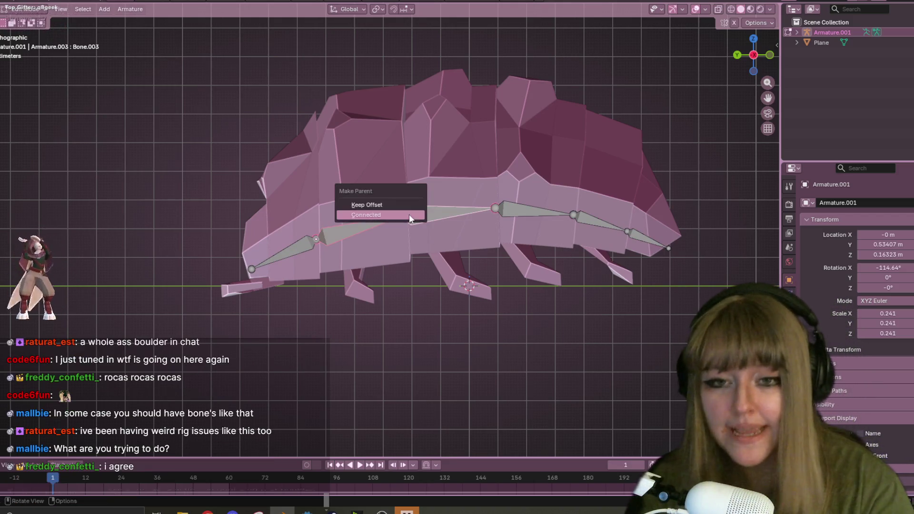
pyautogui.click(409, 214)
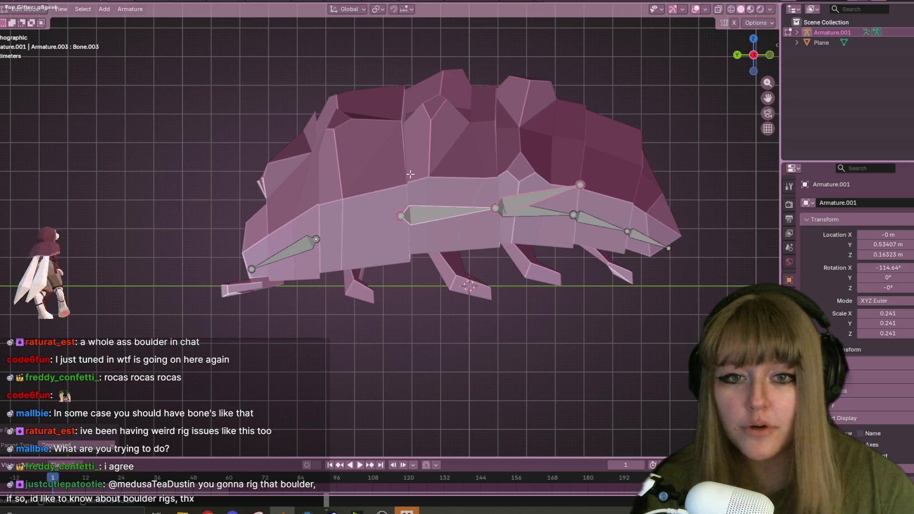
pyautogui.hotkey('ctrl', 'z')
pyautogui.hotkey('ctrl', 'z')
pyautogui.keyDown('shift'); pyautogui.click(429, 213); pyautogui.keyUp('shift')
pyautogui.hotkey('ctrl', 'p')
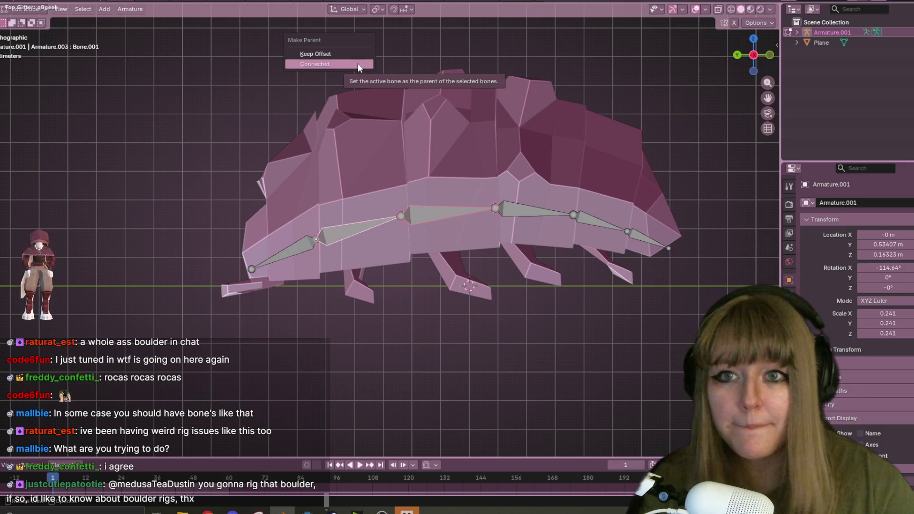
pyautogui.click(358, 64)
# Parent the next bone with Keep Offset, test-move Bone.002 and undo, then enter Pose Mode
pyautogui.click(298, 249)
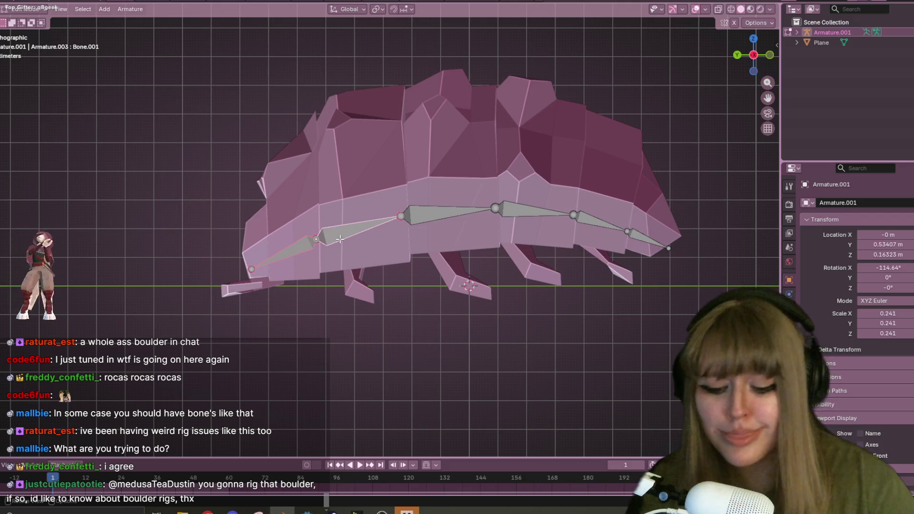
pyautogui.hotkey('ctrl', 'p')
pyautogui.click(324, 230)
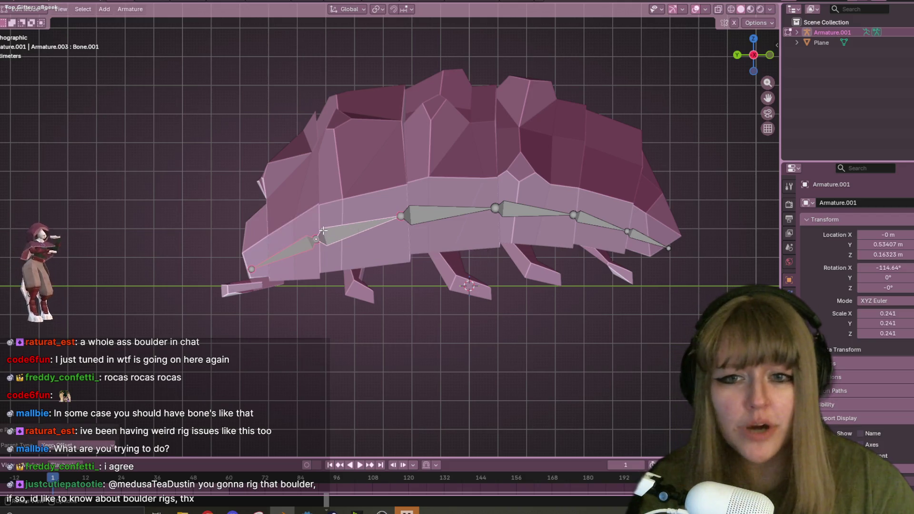
pyautogui.click(291, 241)
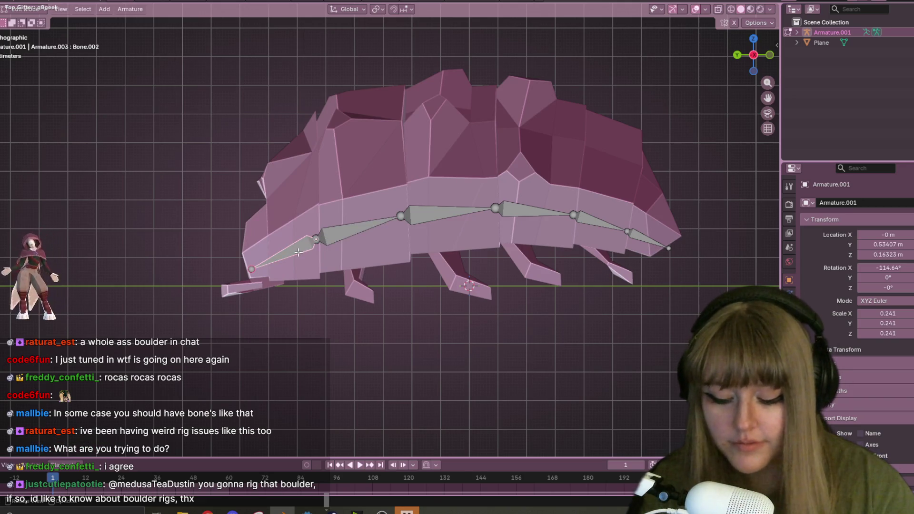
pyautogui.press('g')
pyautogui.click(261, 202)
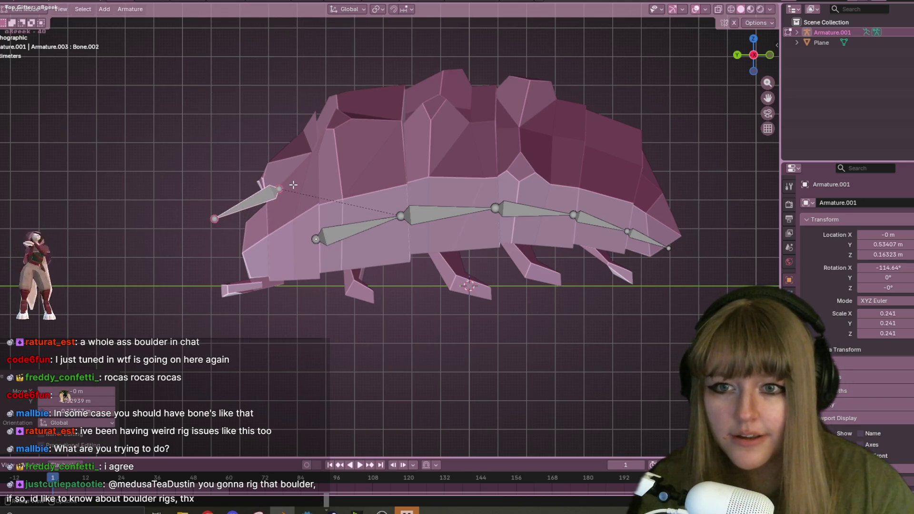
pyautogui.hotkey('ctrl', 'z')
pyautogui.hotkey('ctrl', 'Tab')
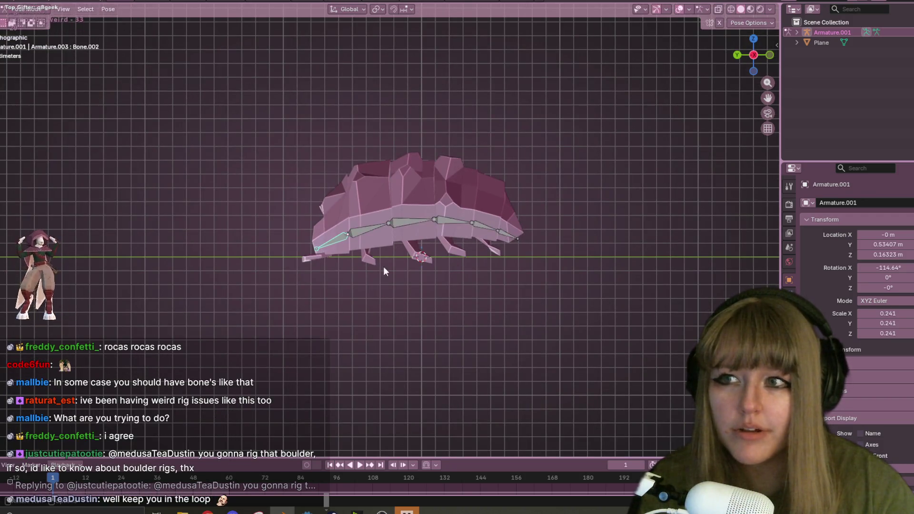
pyautogui.moveTo(373, 238)
pyautogui.mouseDown()
pyautogui.moveTo(364, 181)
pyautogui.moveTo(56, 103)
pyautogui.moveTo(261, 95)
pyautogui.mouseUp()
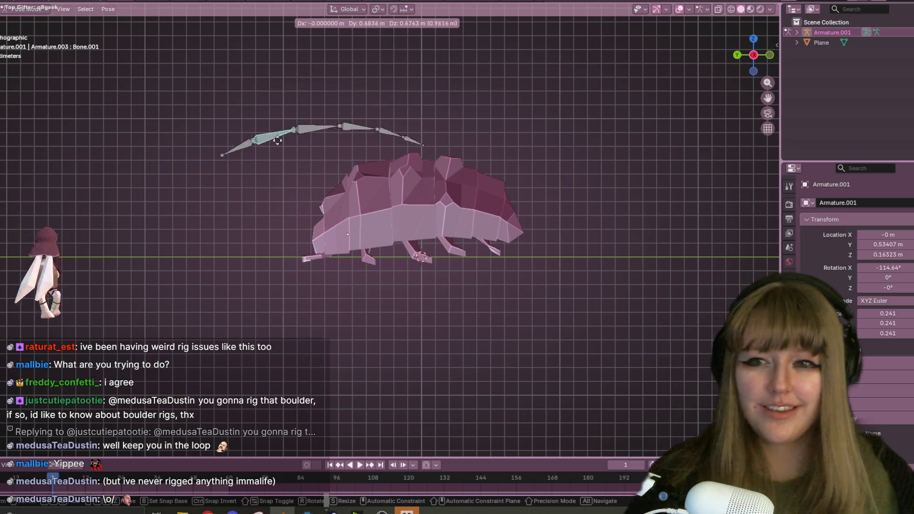
pyautogui.click(301, 136)
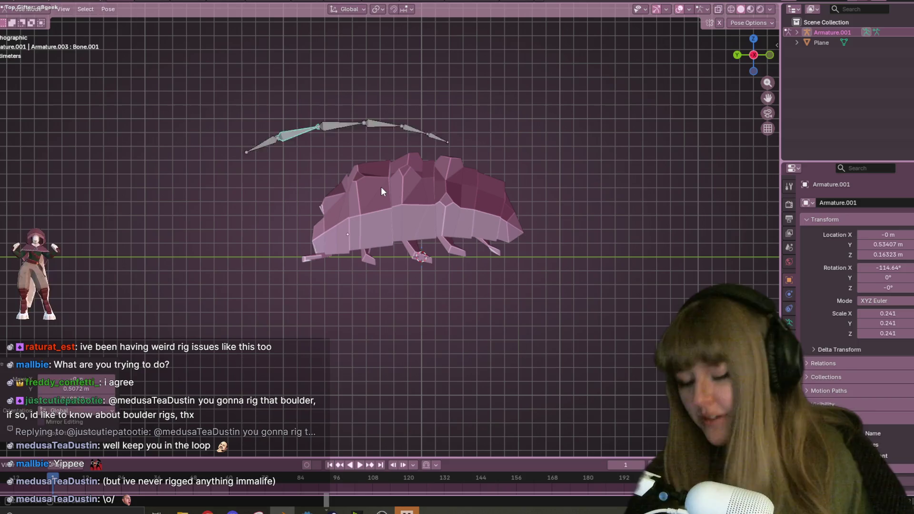
pyautogui.hotkey('ctrl', 'z')
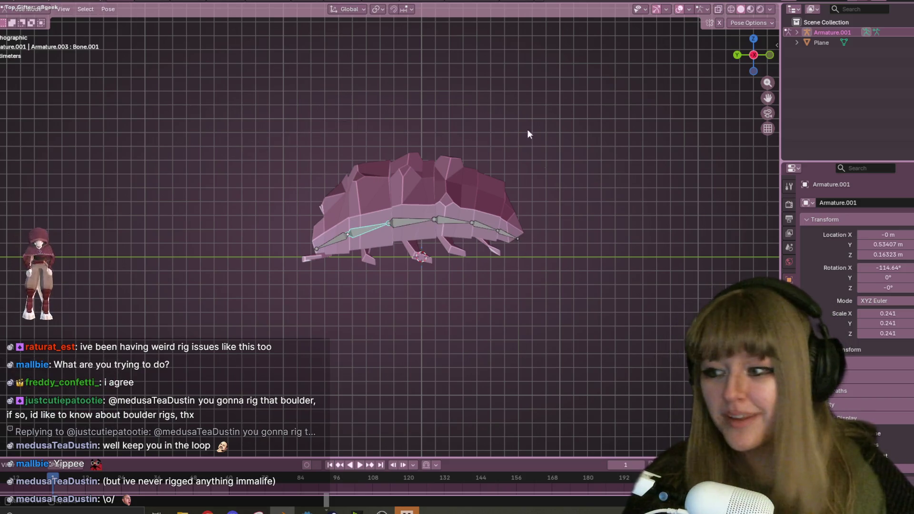
pyautogui.keyDown('shift'); pyautogui.moveTo(351, 187); pyautogui.dragTo(365, 183, button='middle'); pyautogui.keyUp('shift')
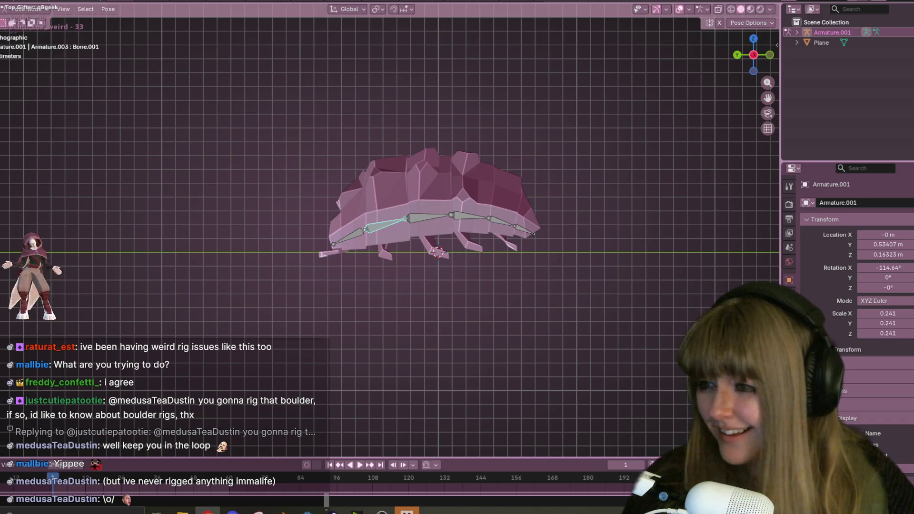
pyautogui.moveTo(522, 98)
pyautogui.mouseDown(button='middle')
pyautogui.moveTo(484, 206)
pyautogui.moveTo(604, 292)
pyautogui.moveTo(530, 310)
pyautogui.moveTo(605, 301)
pyautogui.moveTo(577, 347)
pyautogui.moveTo(566, 271)
pyautogui.moveTo(604, 224)
pyautogui.mouseUp(button='middle')
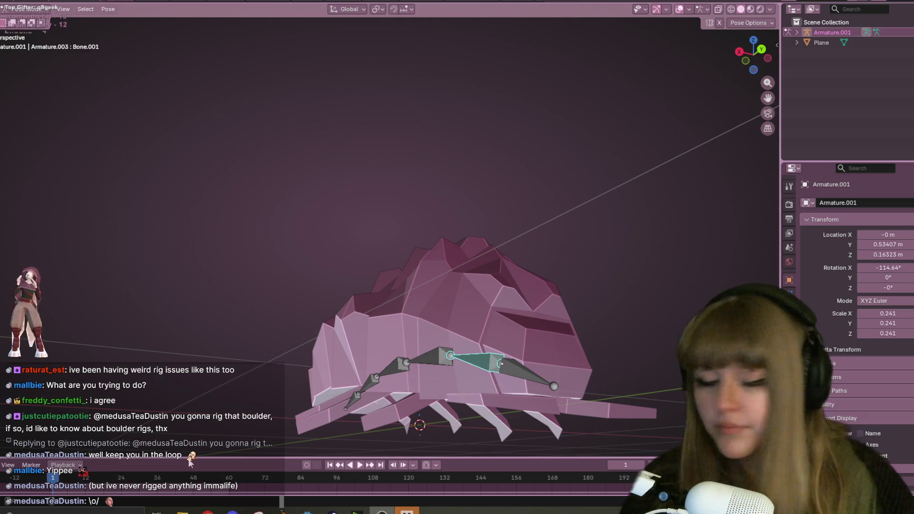
# From top view, select spine bones Bone.002 and Bone.001 and enter Edit Mode
pyautogui.scroll(-4, 577, 135)
pyautogui.moveTo(586, 149)
pyautogui.mouseDown(button='middle')
pyautogui.moveTo(598, 270)
pyautogui.moveTo(628, 300)
pyautogui.moveTo(501, 305)
pyautogui.moveTo(405, 327)
pyautogui.moveTo(739, 56)
pyautogui.mouseUp(button='middle')
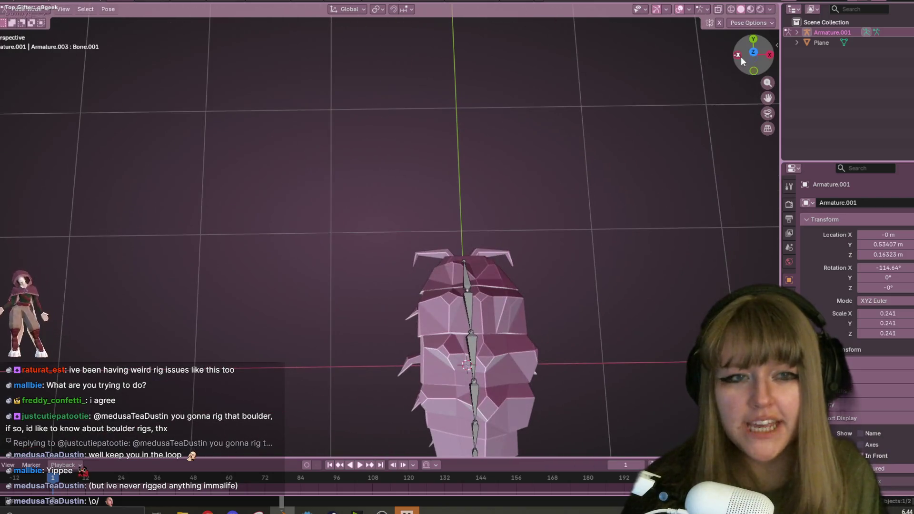
pyautogui.click(753, 53)
pyautogui.scroll(5, 520, 141)
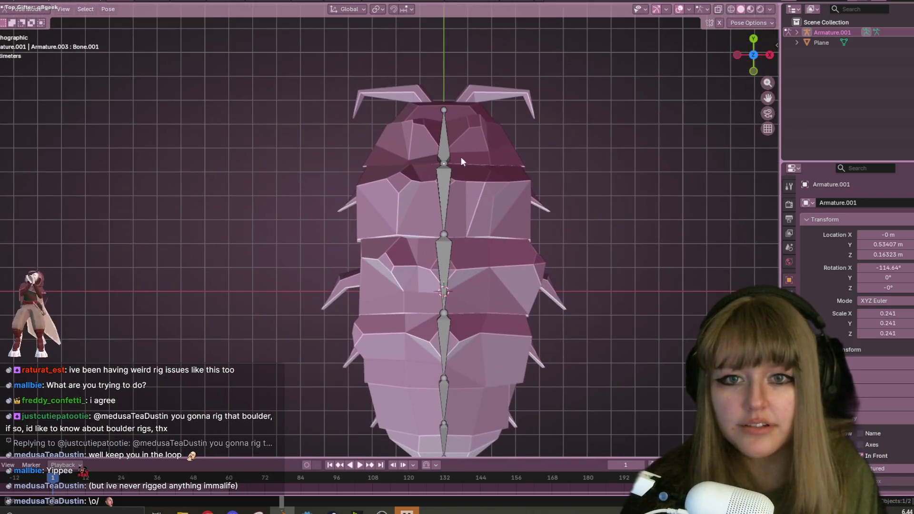
pyautogui.click(448, 162)
pyautogui.click(448, 163)
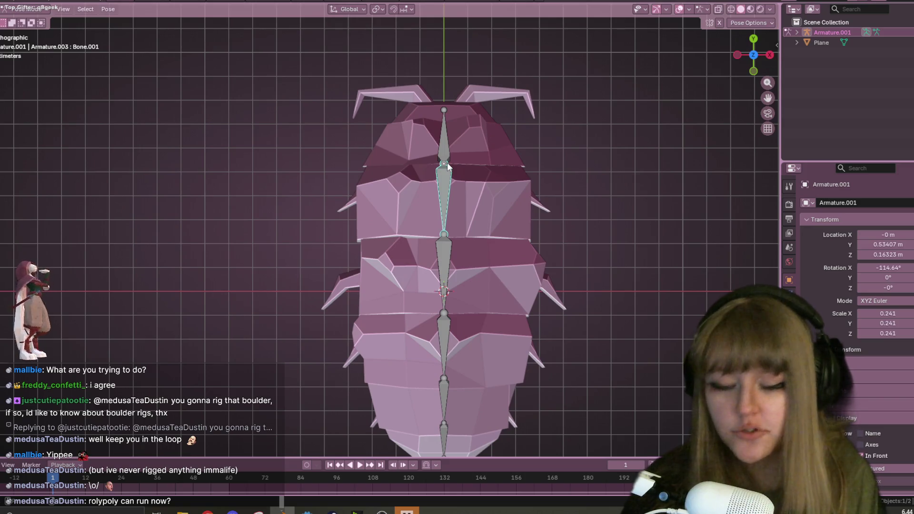
pyautogui.scroll(3, 498, 150)
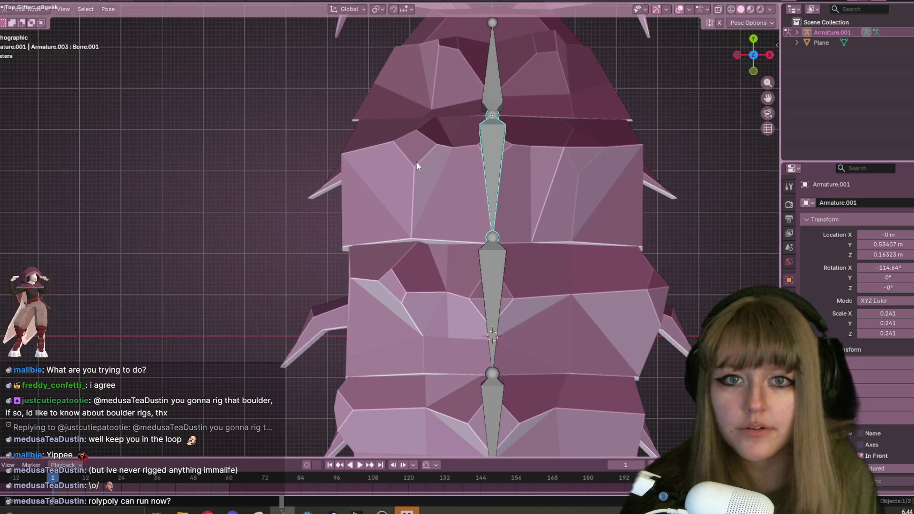
pyautogui.press('Tab')
# Extrude a trial side bone from the upper spine joint
pyautogui.click(493, 114)
pyautogui.press('r')
pyautogui.press('Escape')
pyautogui.keyDown('shift'); pyautogui.moveTo(310, 154); pyautogui.dragTo(227, 157, button='middle'); pyautogui.keyUp('shift')
pyautogui.press('e')
pyautogui.press('x')
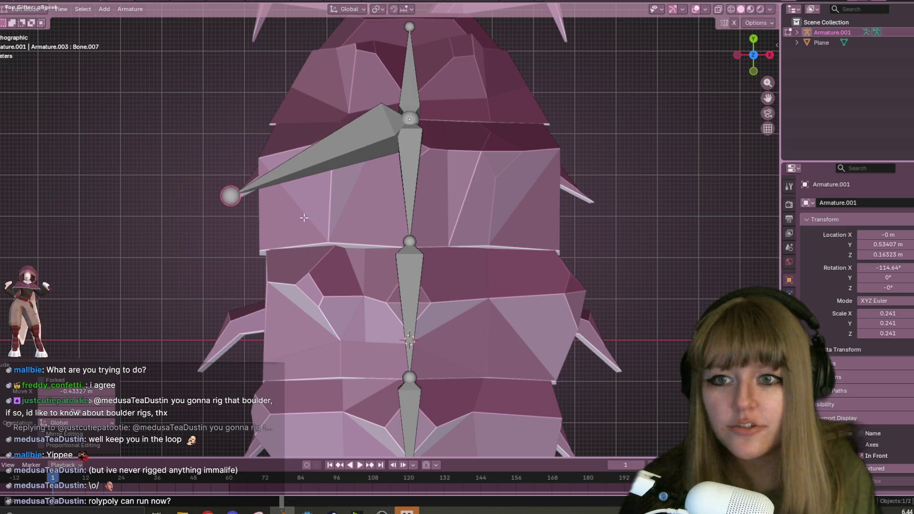
pyautogui.click(364, 163)
# Trial-shift the spine bone along X and stretch the side bone, undo both, and return to Top Ortho
pyautogui.click(403, 145)
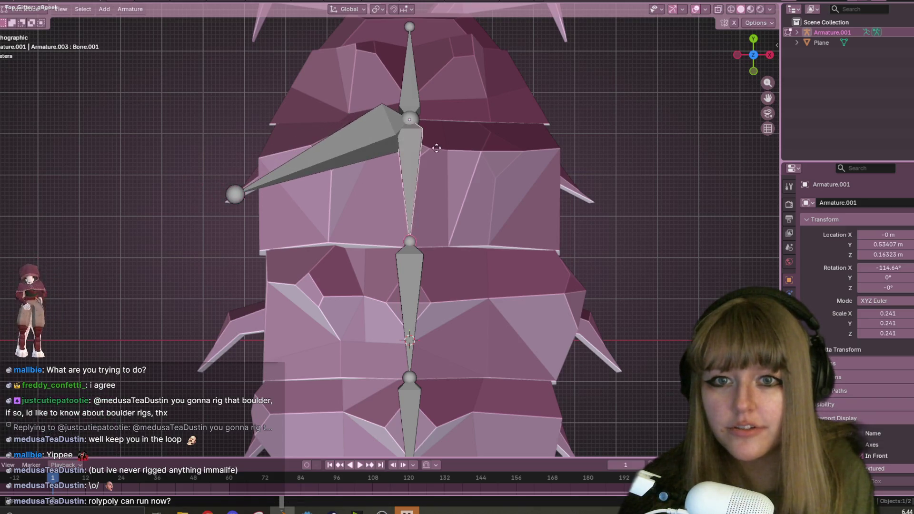
pyautogui.press('g')
pyautogui.press('x')
pyautogui.click(475, 150)
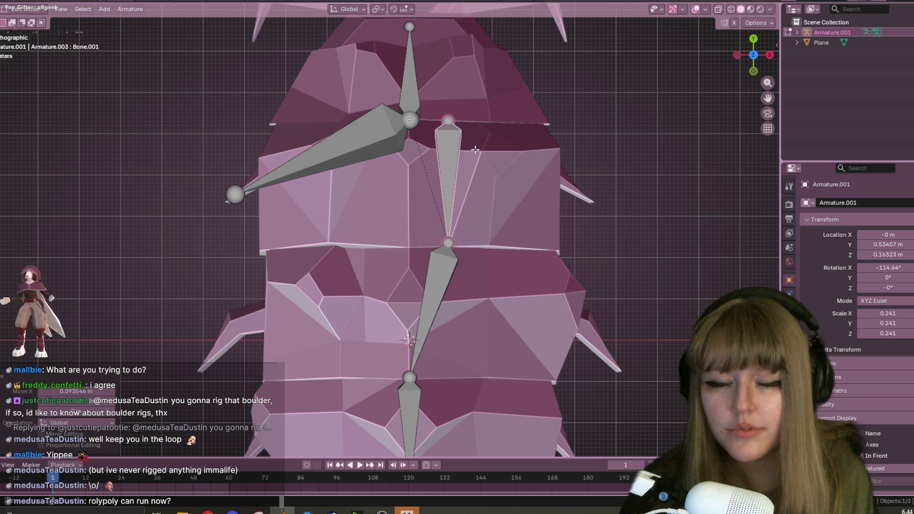
pyautogui.click(385, 140)
pyautogui.press('g')
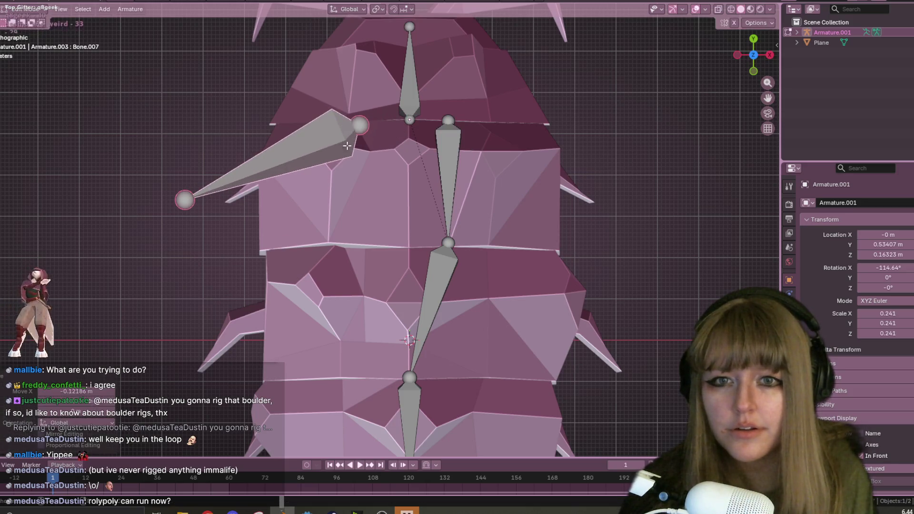
pyautogui.press('Escape')
pyautogui.hotkey('ctrl', 'z')
pyautogui.hotkey('ctrl', 'z')
pyautogui.hotkey('ctrl', 'z')
pyautogui.hotkey('ctrl', 'z')
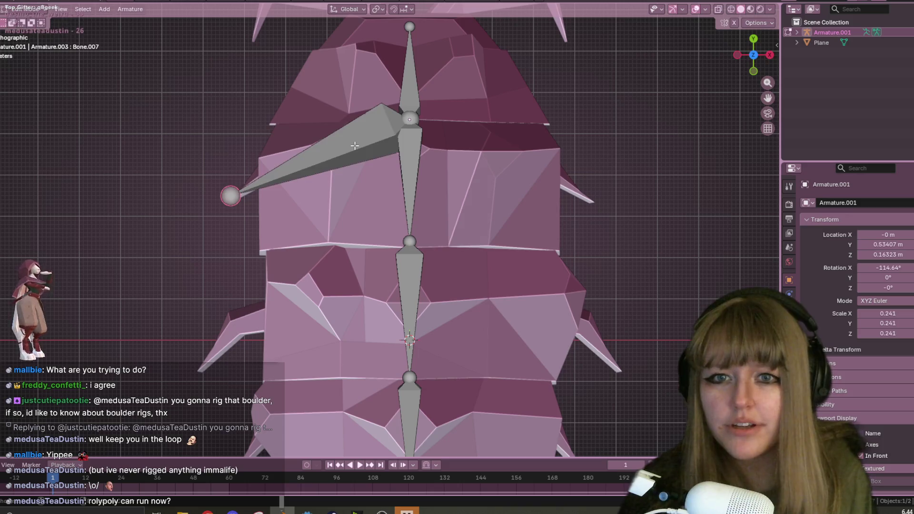
pyautogui.click(416, 159)
pyautogui.click(407, 30)
pyautogui.moveTo(407, 29)
pyautogui.mouseDown(button='middle')
pyautogui.moveTo(433, 63)
pyautogui.moveTo(421, 102)
pyautogui.mouseUp(button='middle')
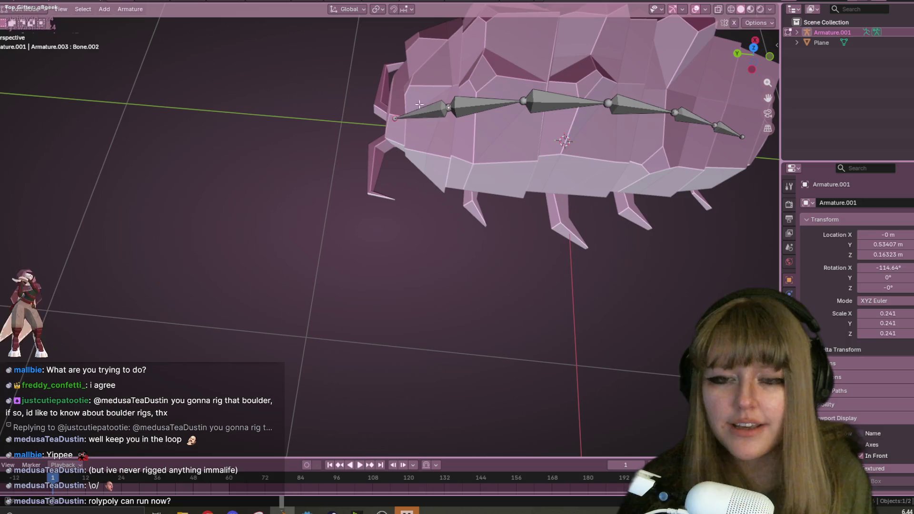
pyautogui.press('KP_7')
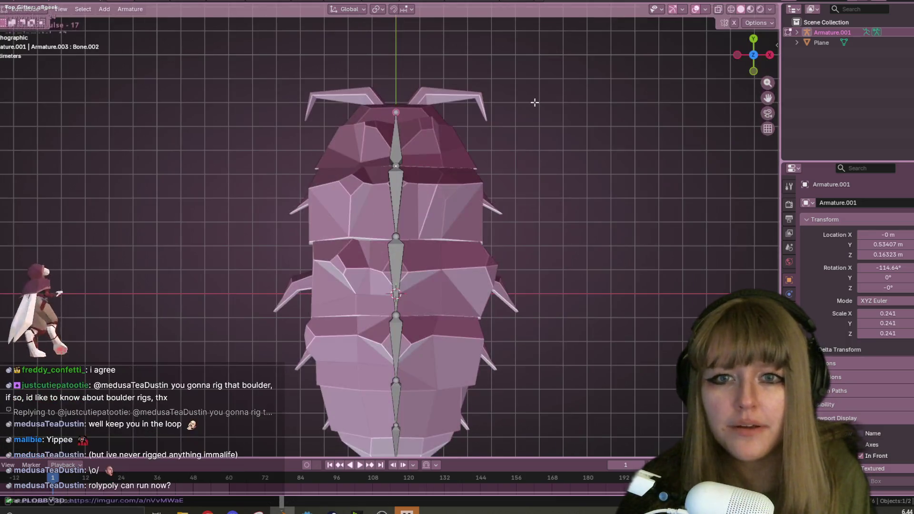
# Extrude left and right antenna bones from the head joint
pyautogui.keyDown('shift'); pyautogui.moveTo(535, 102); pyautogui.dragTo(528, 137, button='middle'); pyautogui.keyUp('shift')
pyautogui.press('e')
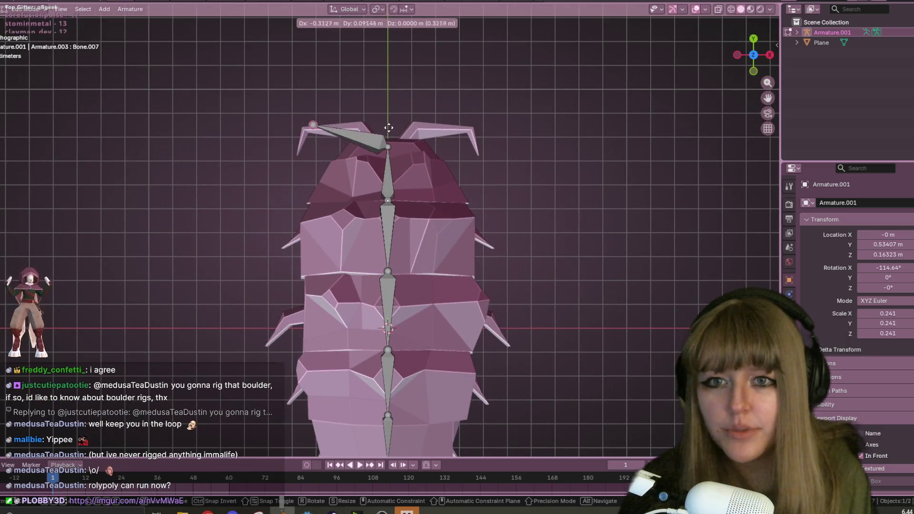
pyautogui.click(377, 132)
pyautogui.press('e')
pyautogui.click(476, 133)
pyautogui.press('g')
pyautogui.click(439, 110)
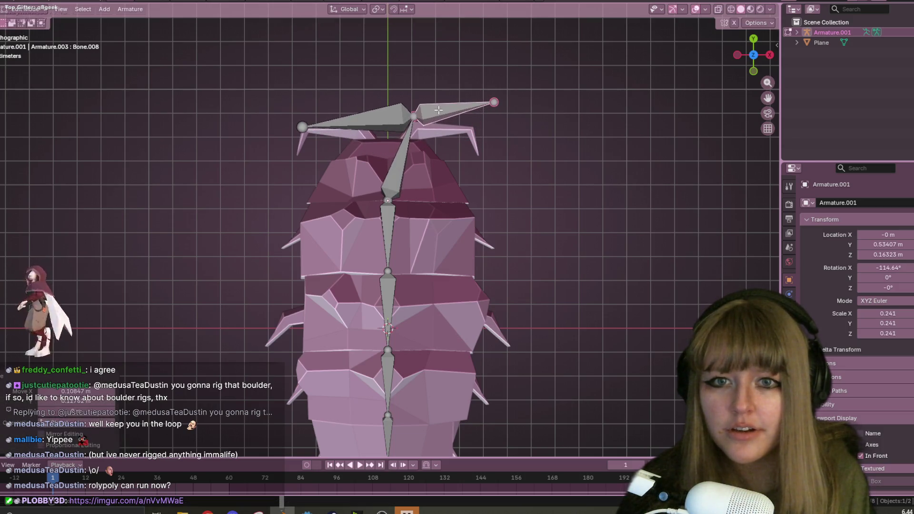
pyautogui.hotkey('ctrl', 'z')
# In front view, lower both antenna bone tips, then place the roly-poly post window over Blender
pyautogui.moveTo(768, 56); pyautogui.dragTo(755, 45)
pyautogui.click(755, 42)
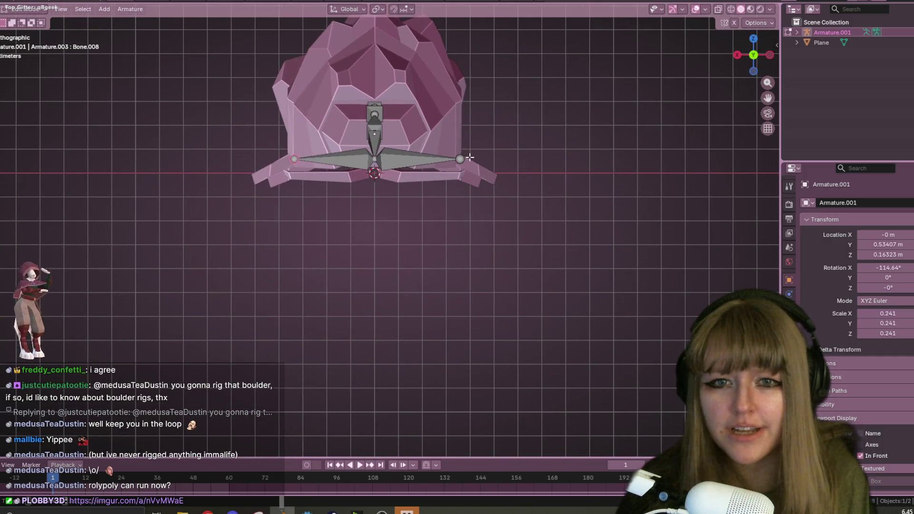
pyautogui.keyDown('shift'); pyautogui.click(470, 157); pyautogui.keyUp('shift')
pyautogui.press('g')
pyautogui.click(470, 179)
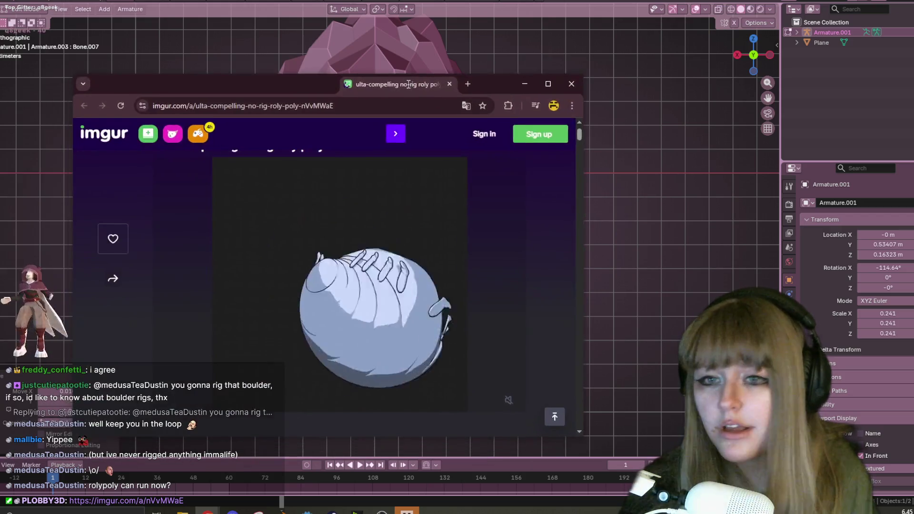
pyautogui.moveTo(411, 75); pyautogui.dragTo(467, 55)
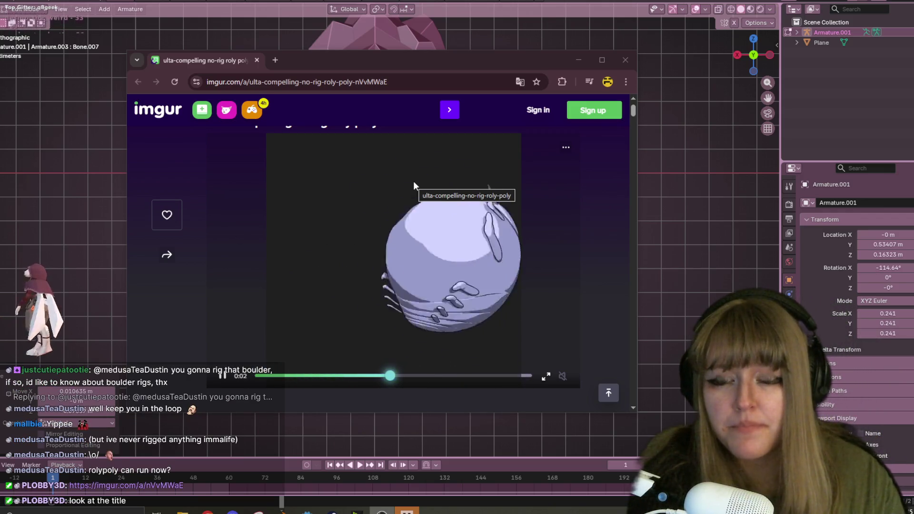
# Select the roly-poly post's title text and close the browser window
pyautogui.scroll(1, 415, 182)
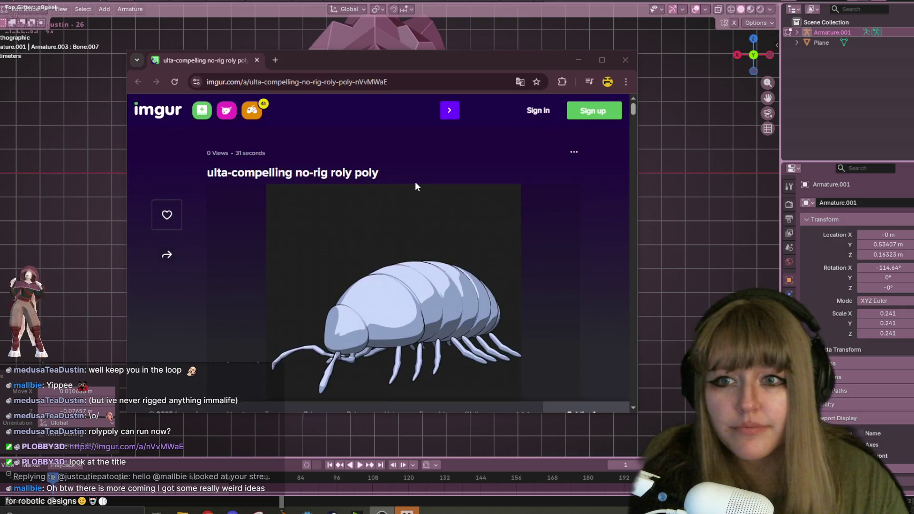
pyautogui.moveTo(208, 172); pyautogui.dragTo(391, 177)
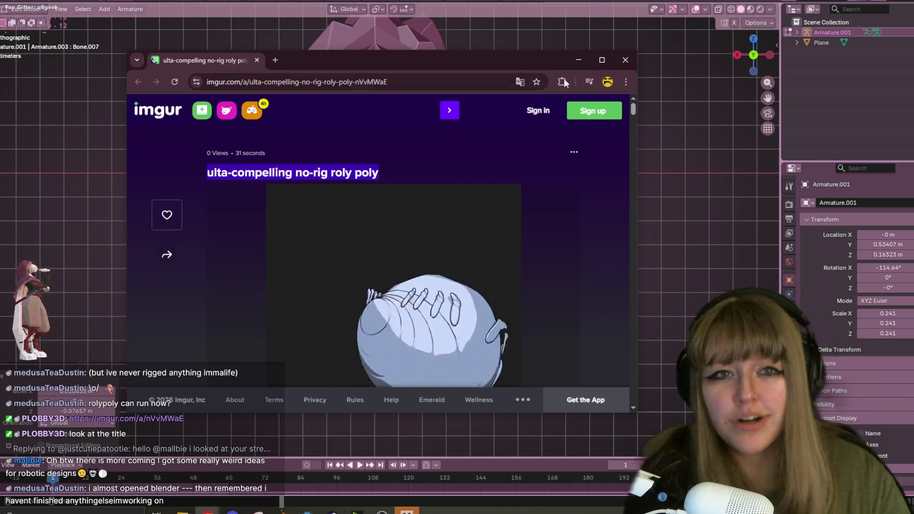
pyautogui.click(625, 61)
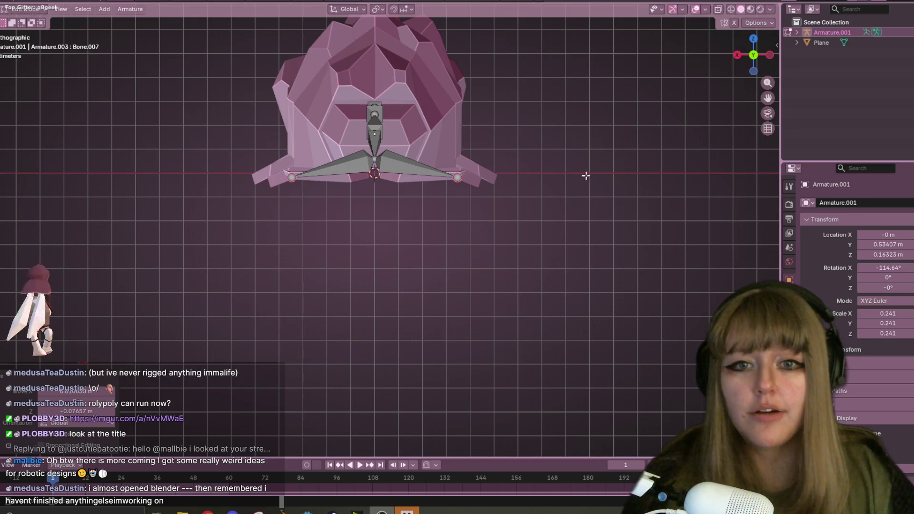
pyautogui.moveTo(422, 121); pyautogui.dragTo(452, 152, button='middle')
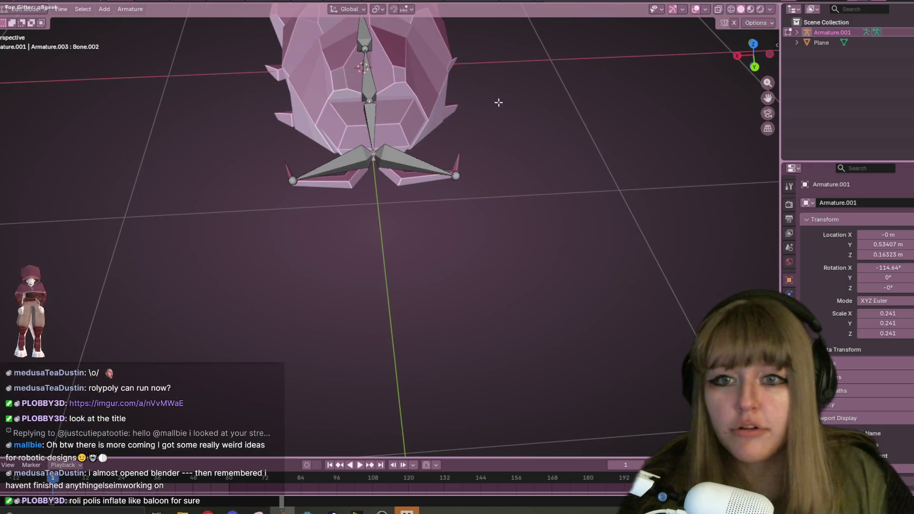
pyautogui.click(753, 44)
pyautogui.press('g')
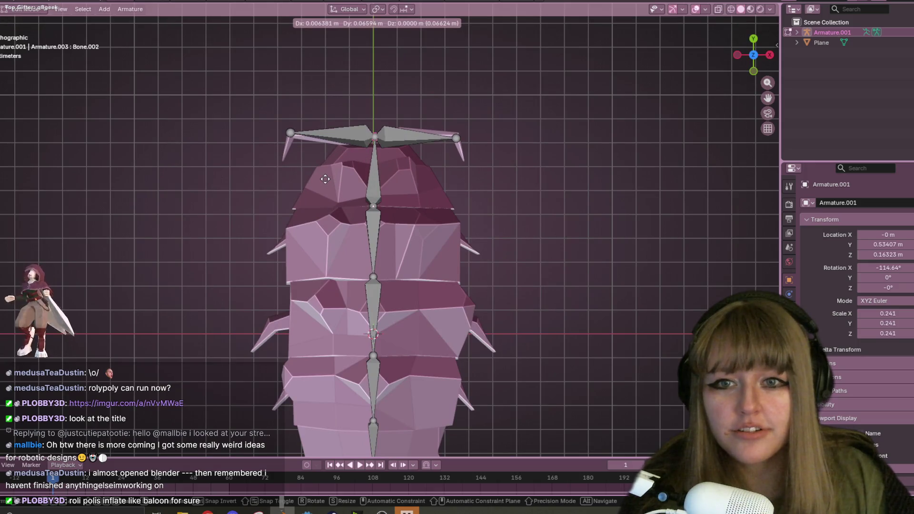
pyautogui.click(326, 191)
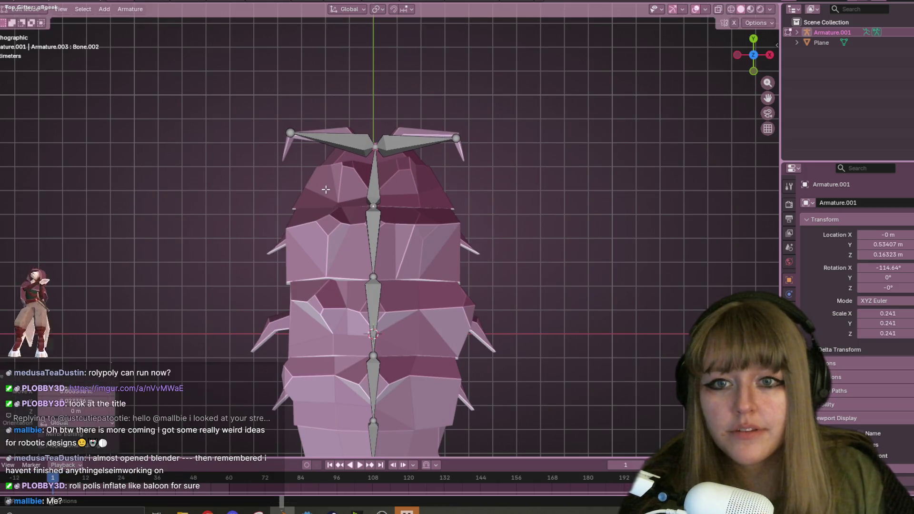
pyautogui.moveTo(430, 206)
pyautogui.keyDown('shift'); pyautogui.mouseDown(button='middle')
pyautogui.moveTo(416, 139)
pyautogui.moveTo(431, 131)
pyautogui.mouseUp(button='middle'); pyautogui.keyUp('shift')
pyautogui.scroll(-1, 432, 131)
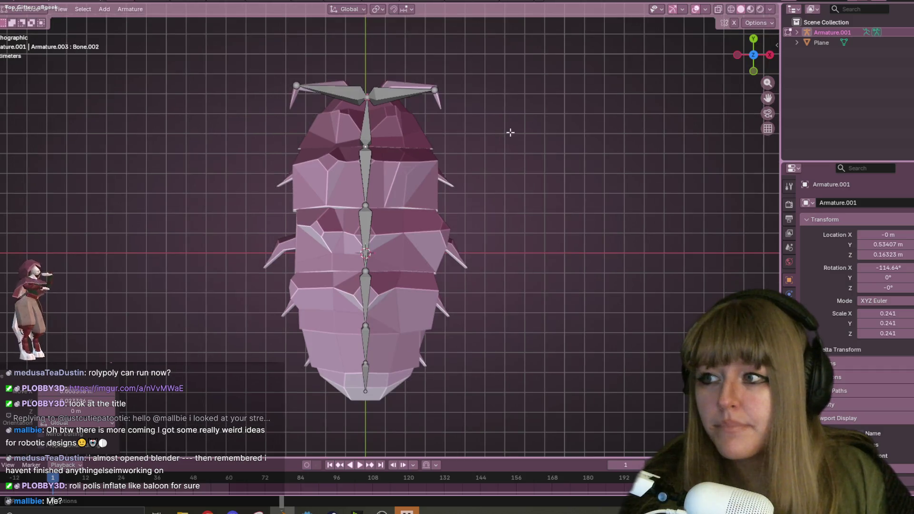
pyautogui.click(376, 151)
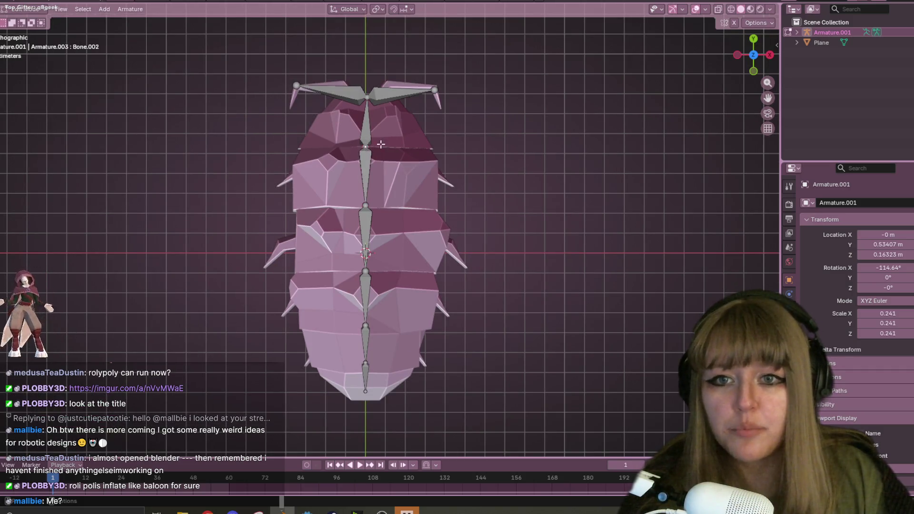
pyautogui.scroll(2, 376, 109)
pyautogui.keyDown('shift'); pyautogui.moveTo(377, 110); pyautogui.dragTo(419, 126, button='middle'); pyautogui.keyUp('shift')
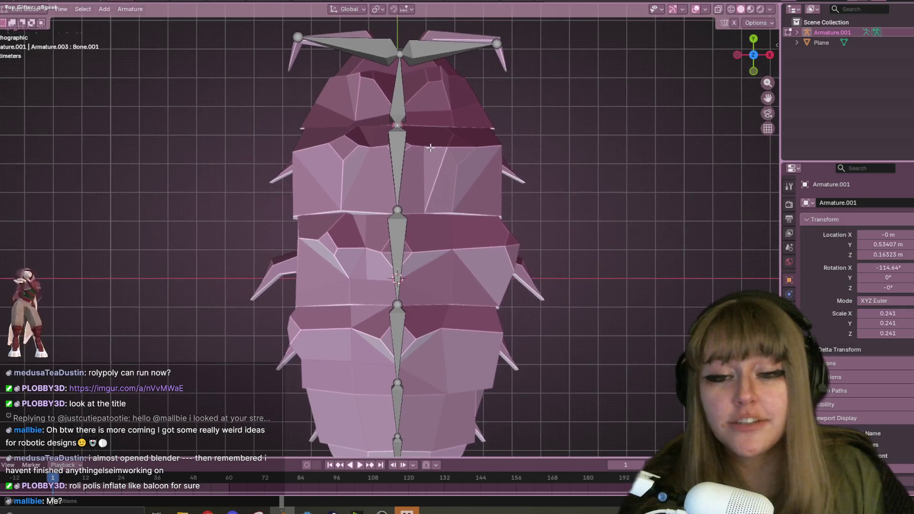
pyautogui.press('r')
pyautogui.rightClick(353, 157)
pyautogui.press('e')
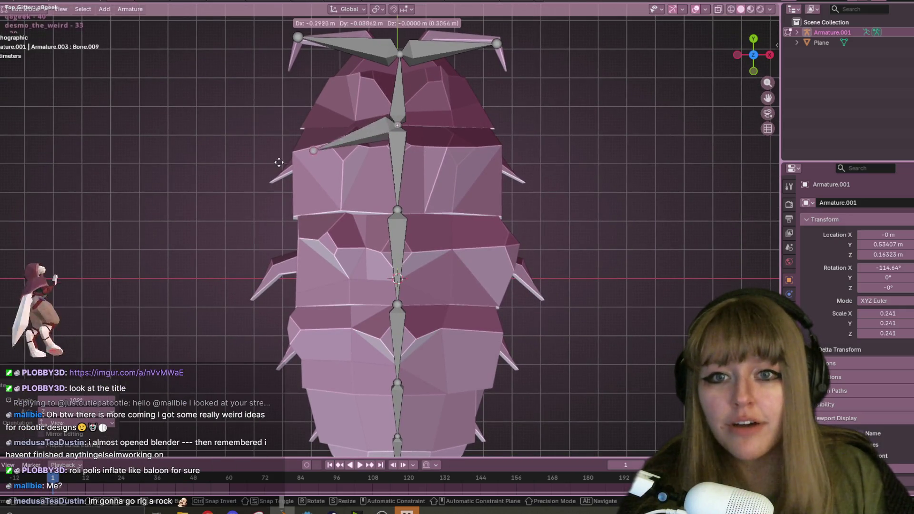
pyautogui.click(241, 195)
pyautogui.click(400, 125)
pyautogui.press('e')
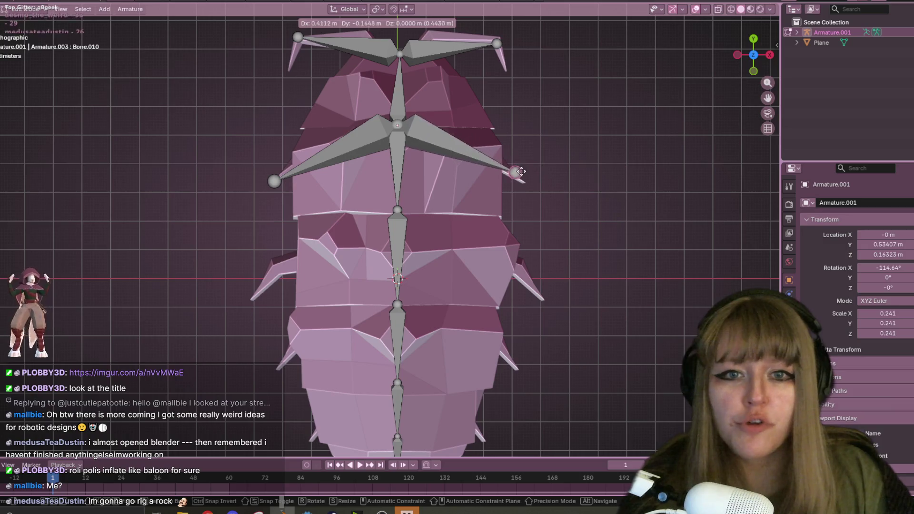
pyautogui.click(520, 181)
pyautogui.click(353, 139)
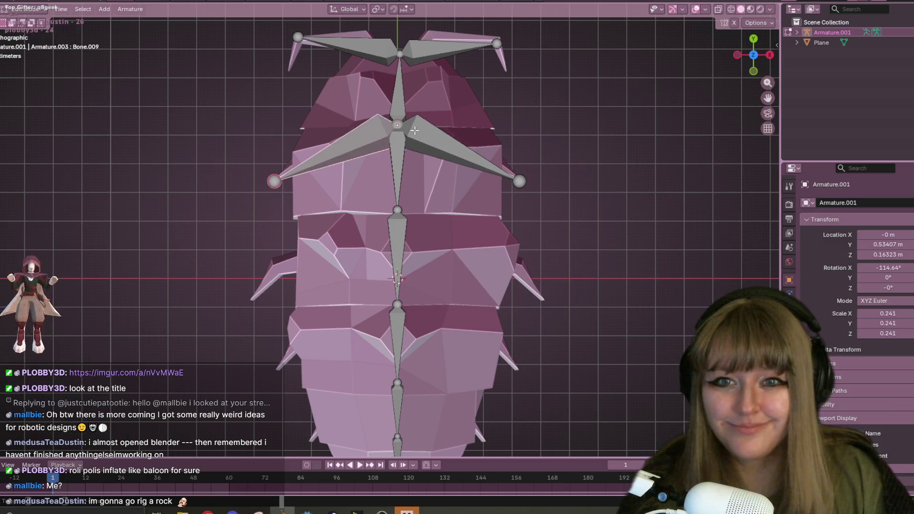
pyautogui.click(408, 117)
pyautogui.click(406, 104)
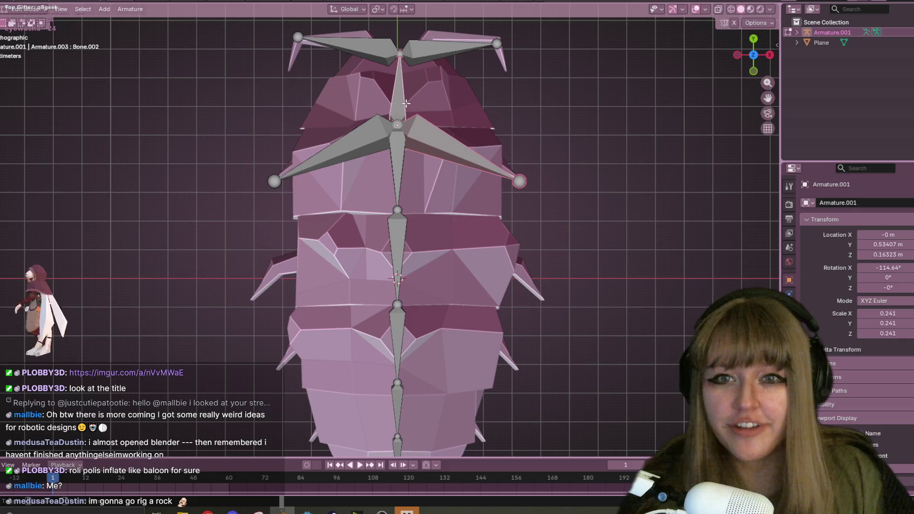
pyautogui.hotkey('ctrl', 'p')
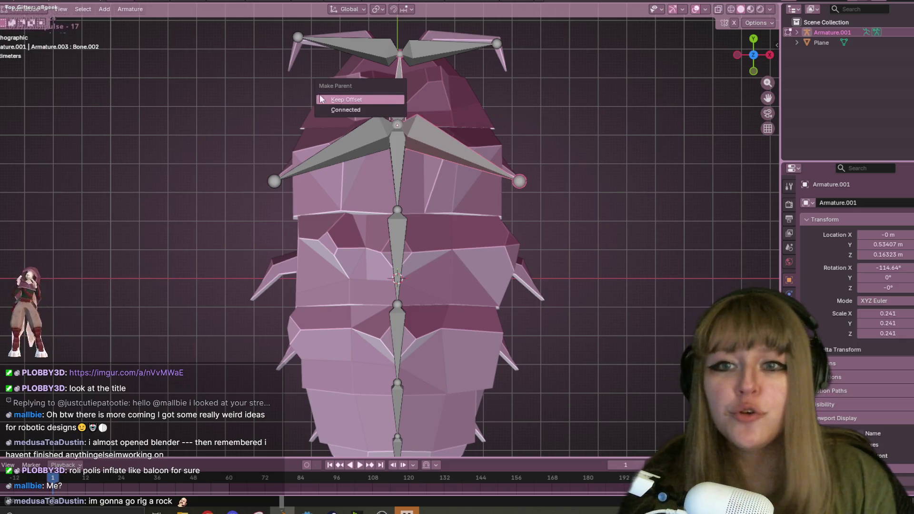
pyautogui.click(337, 113)
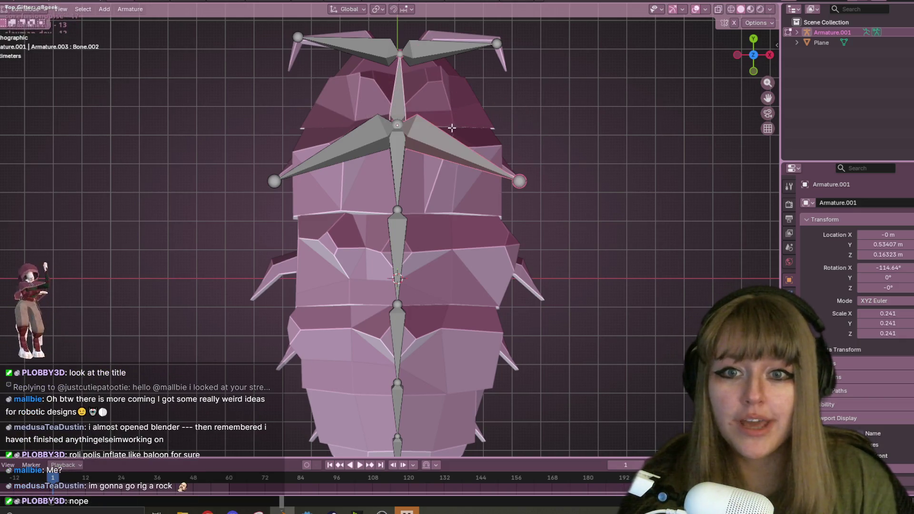
pyautogui.hotkey('ctrl', 'p')
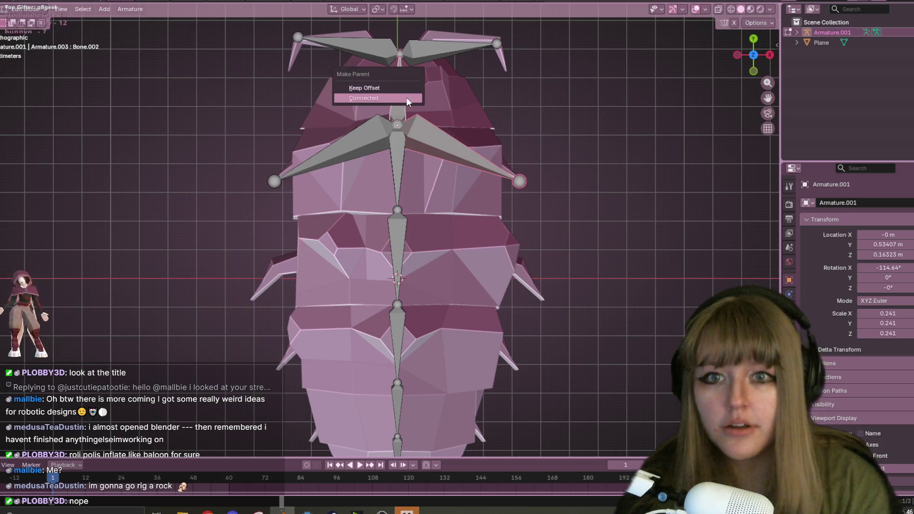
pyautogui.click(366, 89)
pyautogui.click(380, 140)
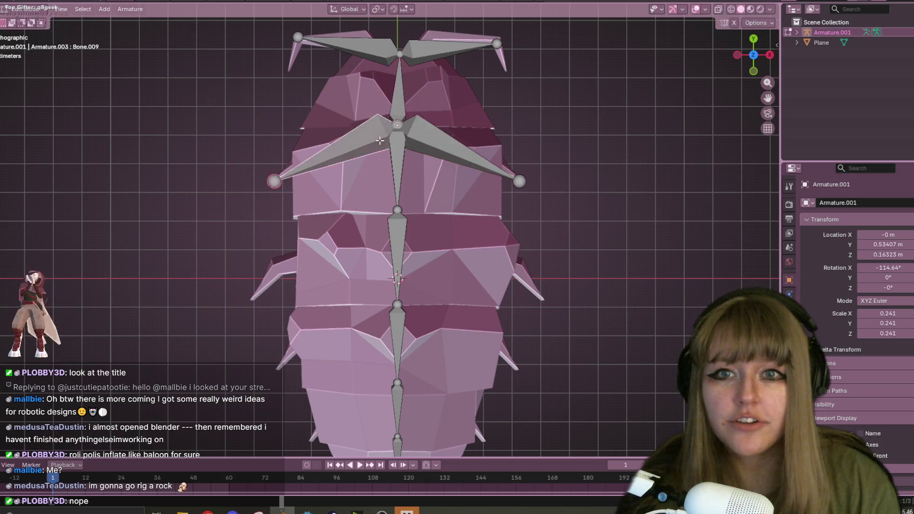
pyautogui.hotkey('ctrl', 'p')
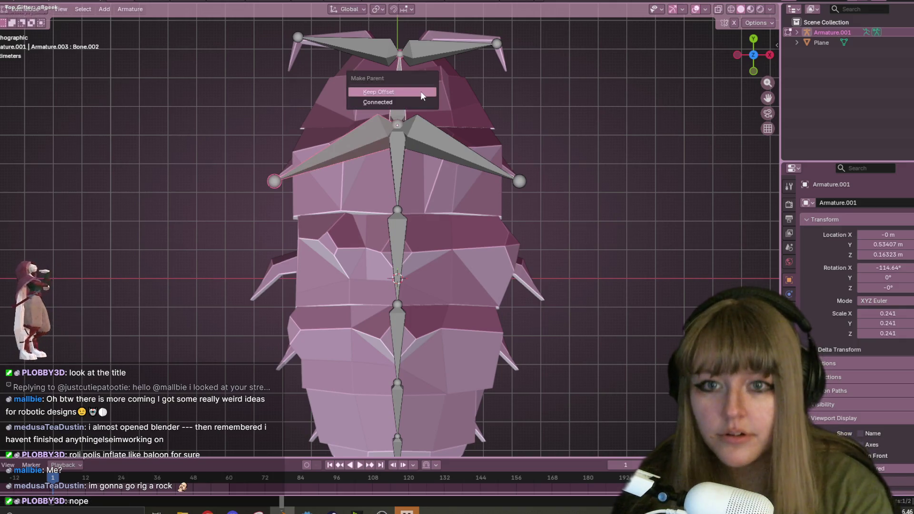
pyautogui.click(421, 90)
pyautogui.press('g')
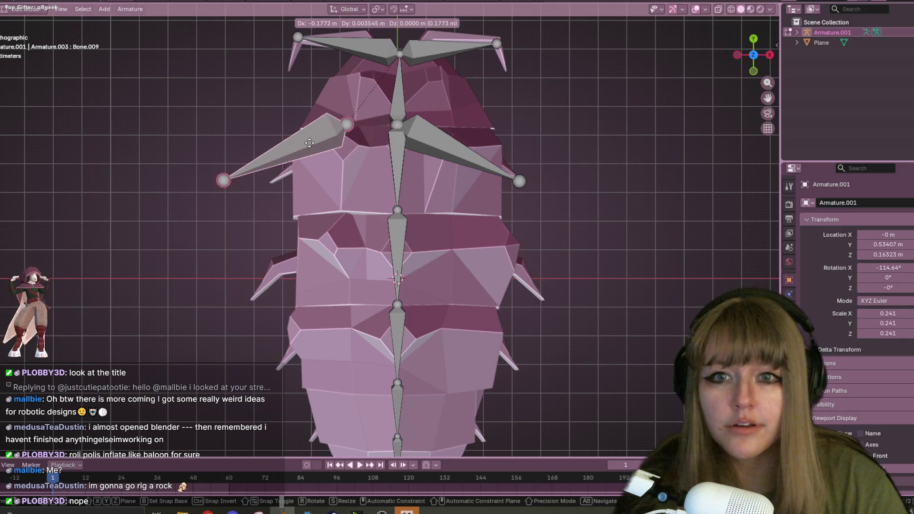
pyautogui.press('Escape')
pyautogui.moveTo(551, 205)
pyautogui.mouseDown(button='middle')
pyautogui.moveTo(429, 161)
pyautogui.moveTo(465, 235)
pyautogui.mouseUp(button='middle')
pyautogui.click(402, 147)
pyautogui.press('g')
pyautogui.press('Escape')
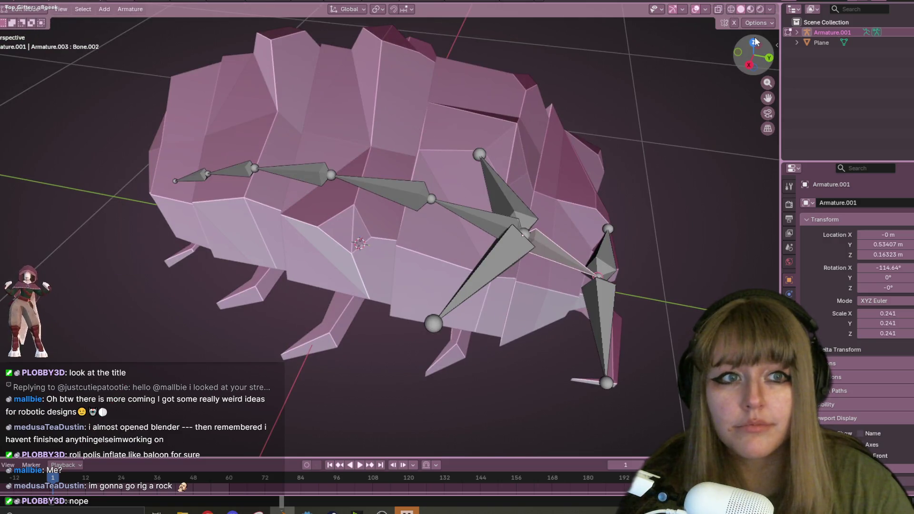
pyautogui.click(738, 52)
pyautogui.click(754, 39)
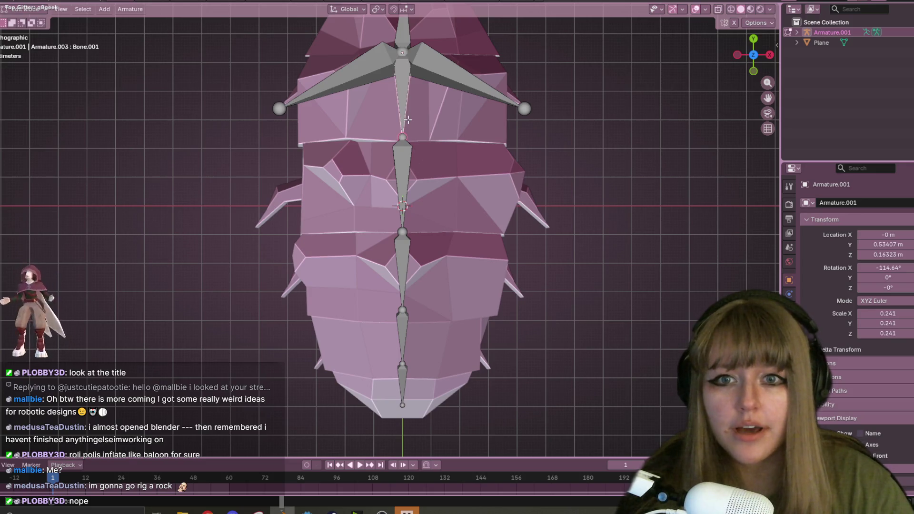
pyautogui.press('g')
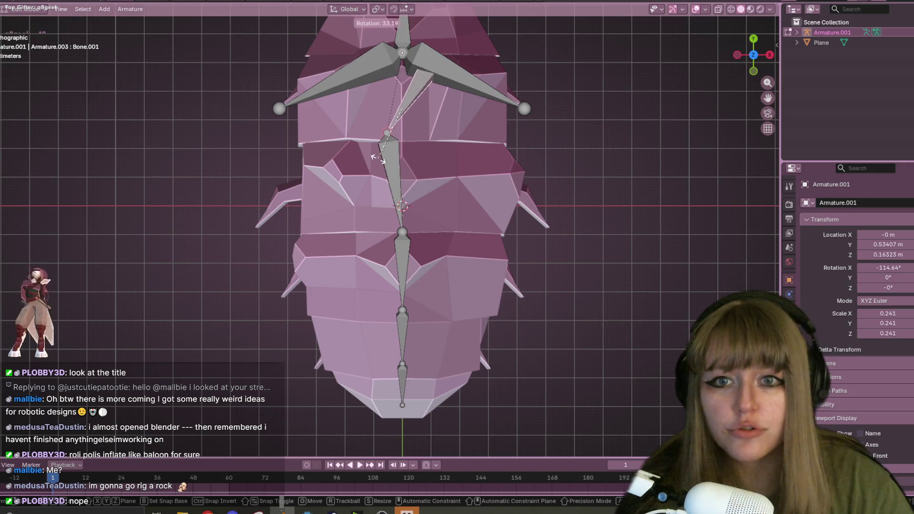
pyautogui.press('Escape')
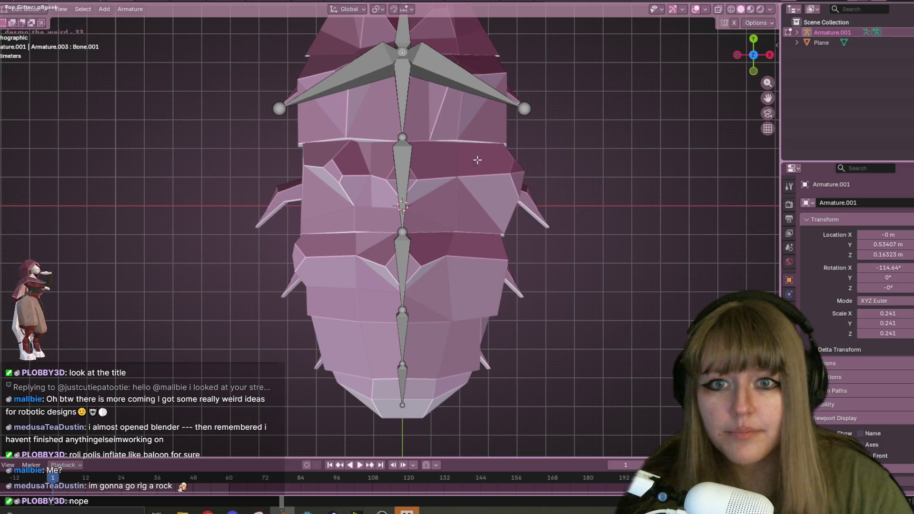
pyautogui.press('Escape')
pyautogui.hotkey('ctrl', 'shift', 'z')
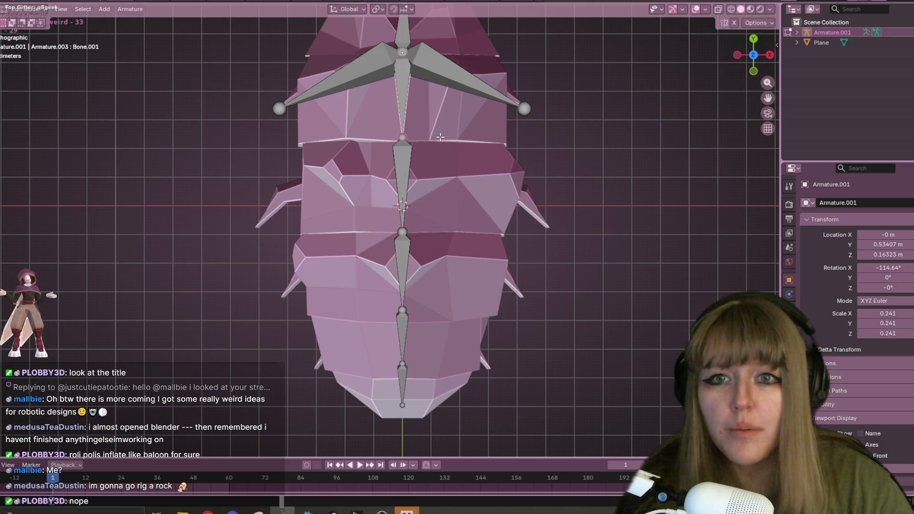
pyautogui.press('e')
pyautogui.click(302, 215)
pyautogui.click(399, 87)
pyautogui.press('e')
pyautogui.click(594, 252)
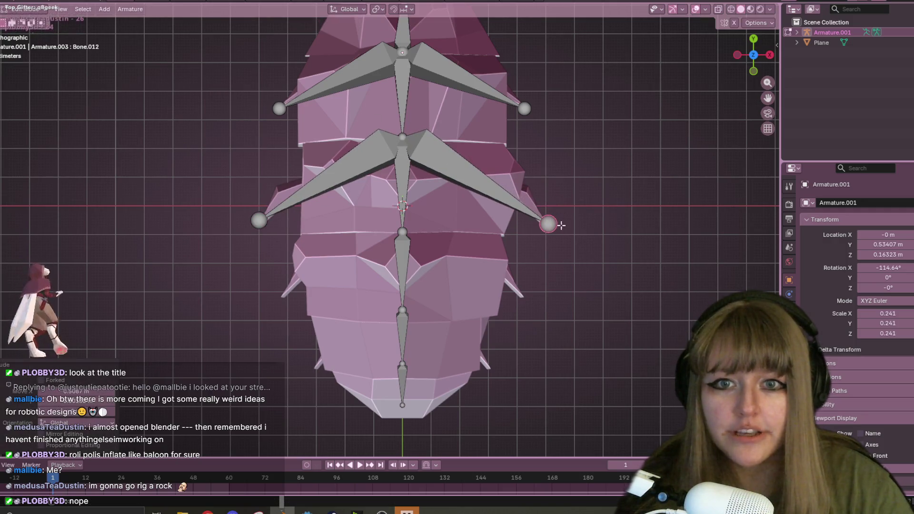
pyautogui.click(403, 97)
pyautogui.press('g')
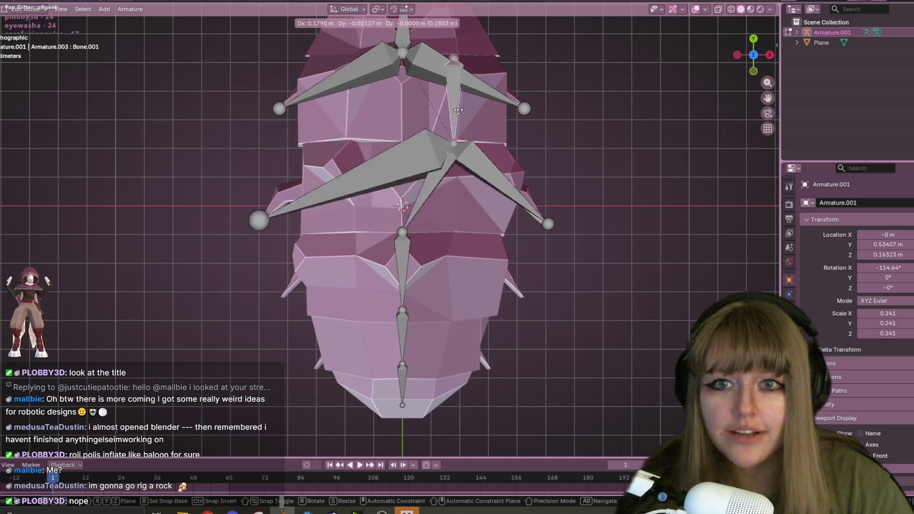
pyautogui.press('Escape')
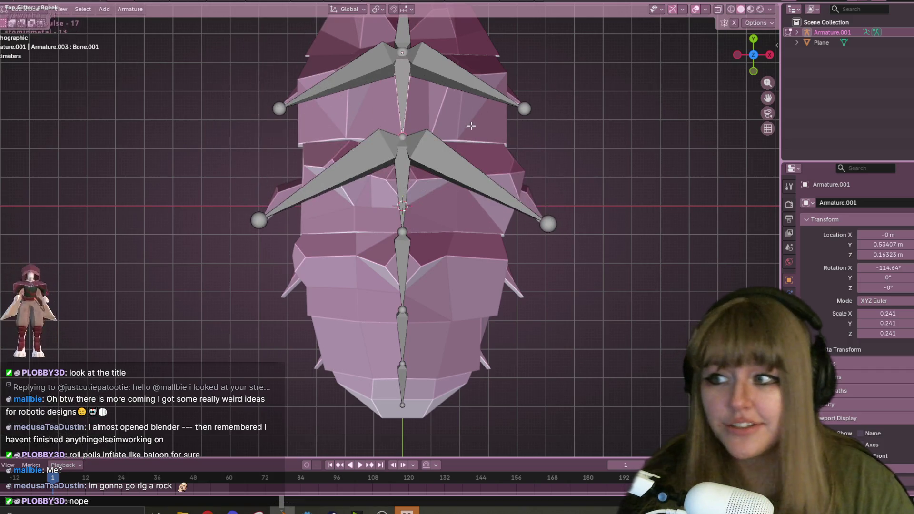
pyautogui.keyDown('shift'); pyautogui.moveTo(460, 228); pyautogui.dragTo(461, 174, button='middle'); pyautogui.keyUp('shift')
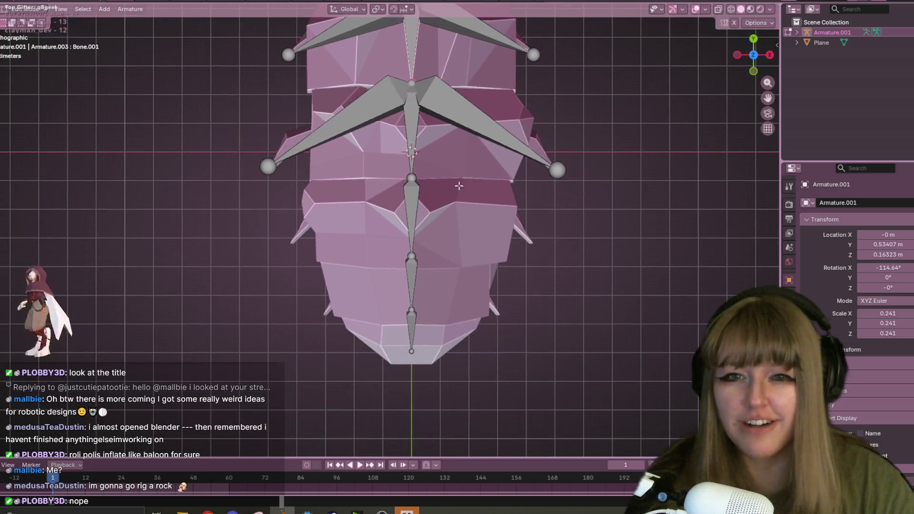
pyautogui.click(405, 200)
pyautogui.press('r')
pyautogui.press('Escape')
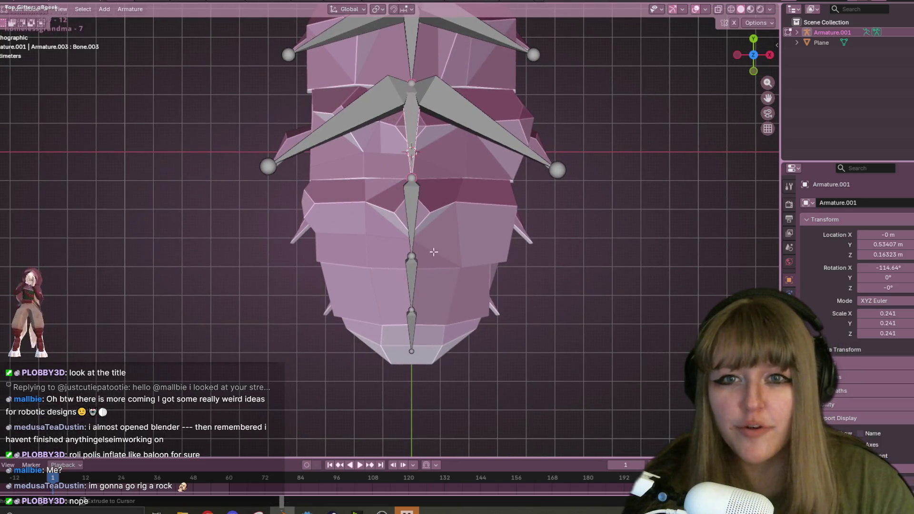
pyautogui.keyDown('shift'); pyautogui.moveTo(436, 200); pyautogui.dragTo(447, 244, button='middle'); pyautogui.keyUp('shift')
pyautogui.hotkey('shift', 'e')
pyautogui.click(349, 320)
pyautogui.hotkey('ctrl', 'z')
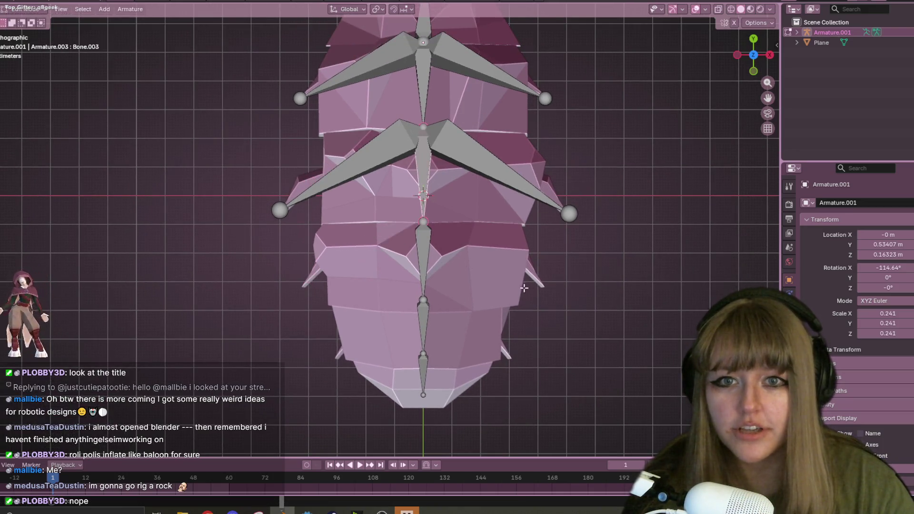
pyautogui.press('r')
pyautogui.press('Escape')
pyautogui.press('e')
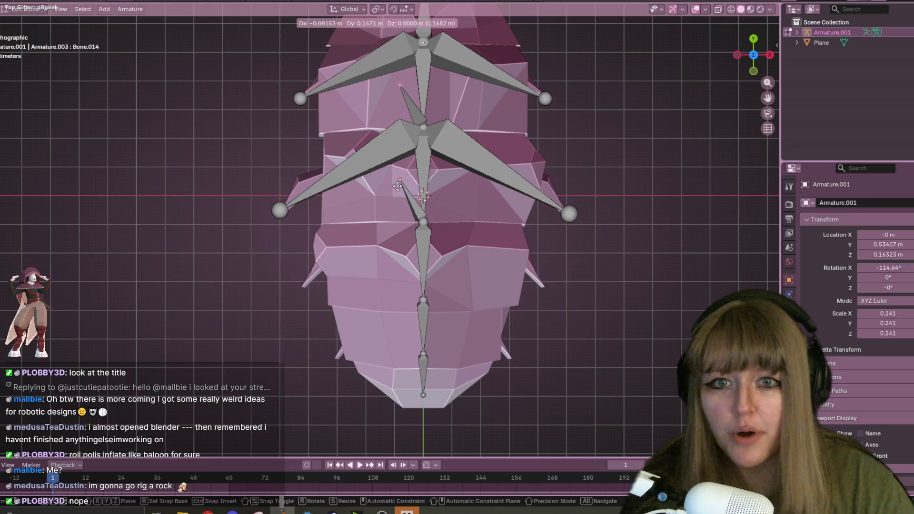
pyautogui.press('Escape')
pyautogui.hotkey('ctrl', 'z')
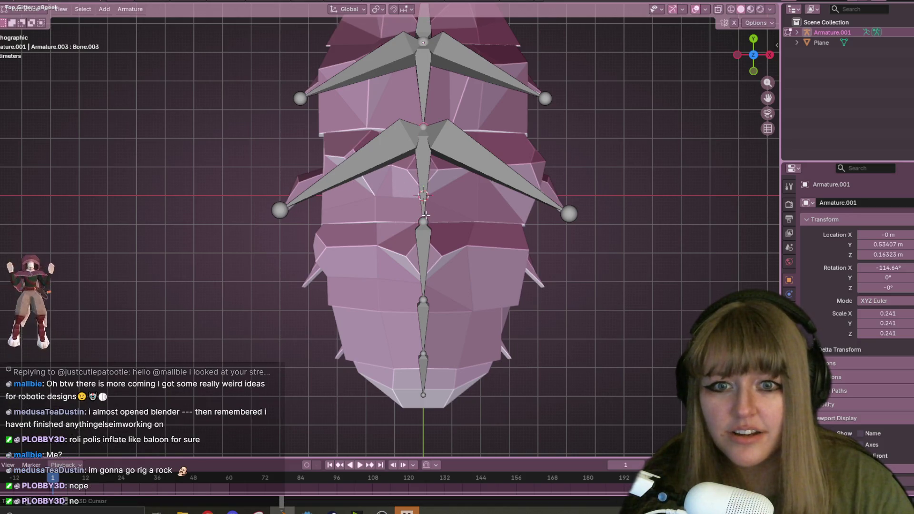
pyautogui.press('r')
pyautogui.press('Escape')
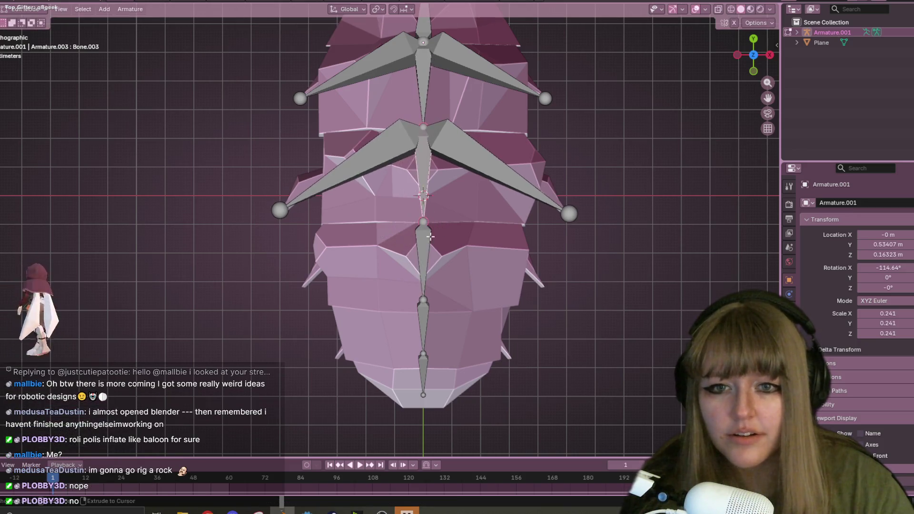
pyautogui.press('e')
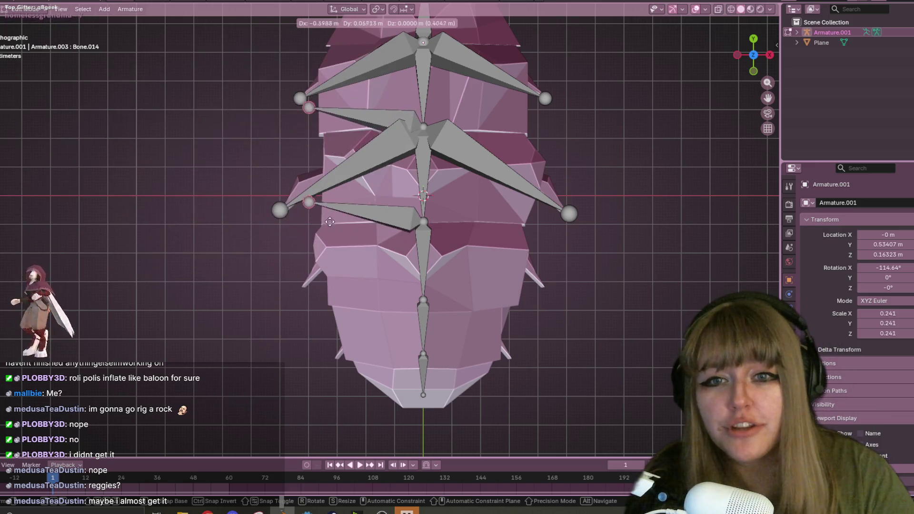
# Cancel the move of the two newly extruded side bones
pyautogui.rightClick(333, 222)
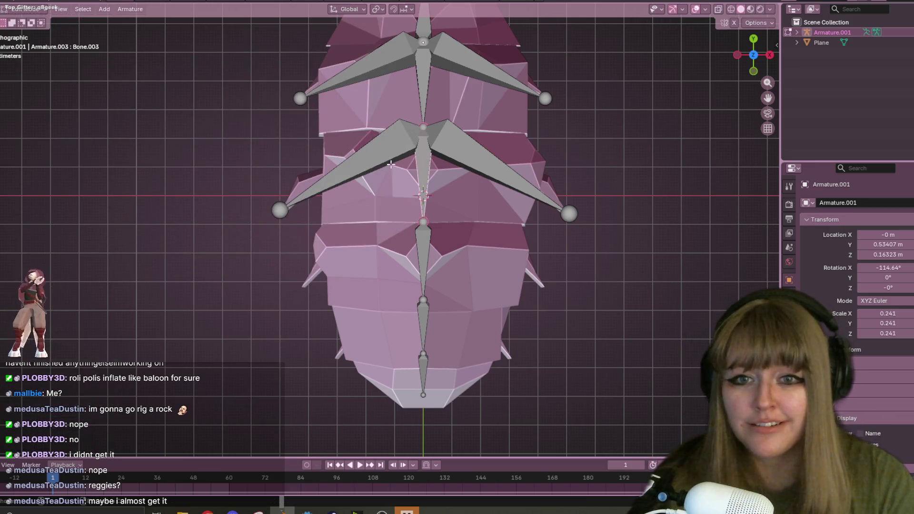
# Extrude a left and a matching right side bone from the middle spine joint
pyautogui.click(429, 222)
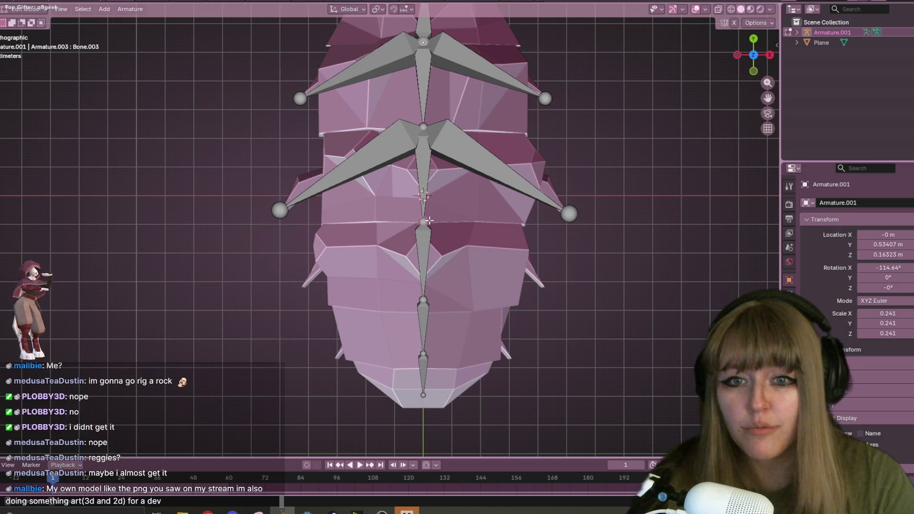
pyautogui.press('e')
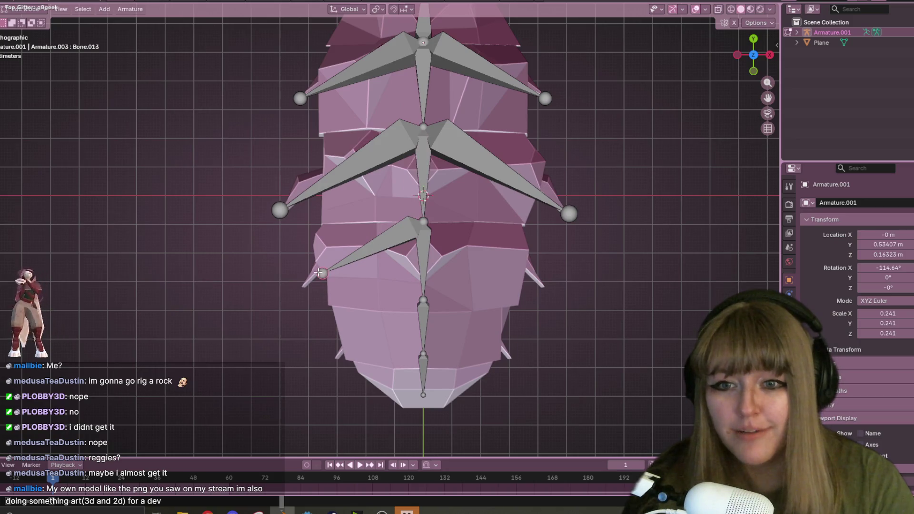
pyautogui.click(305, 279)
pyautogui.click(423, 222)
pyautogui.press('r')
pyautogui.click(529, 268)
pyautogui.press('e')
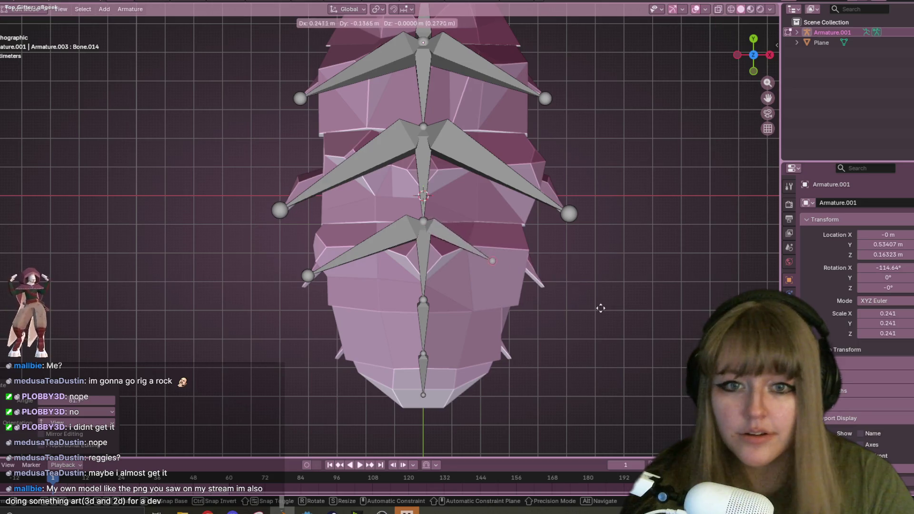
pyautogui.click(638, 322)
pyautogui.click(426, 153)
pyautogui.press('g')
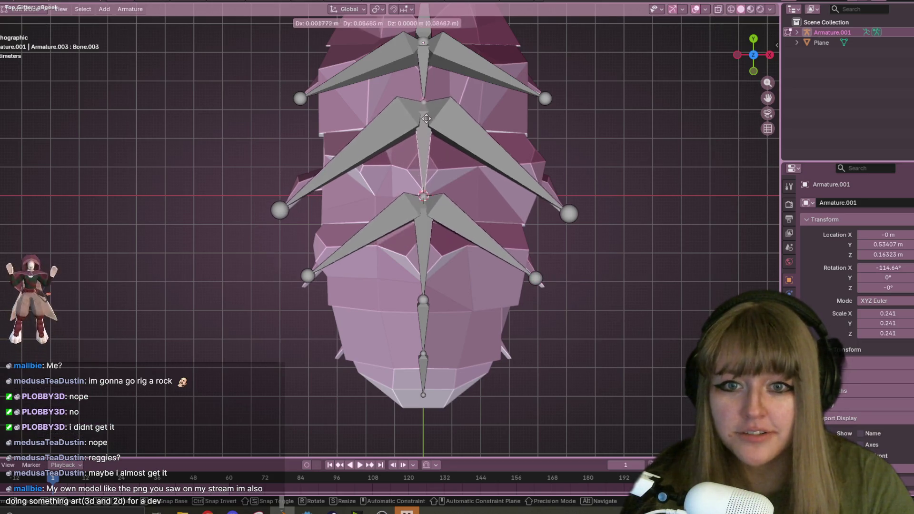
pyautogui.press('Escape')
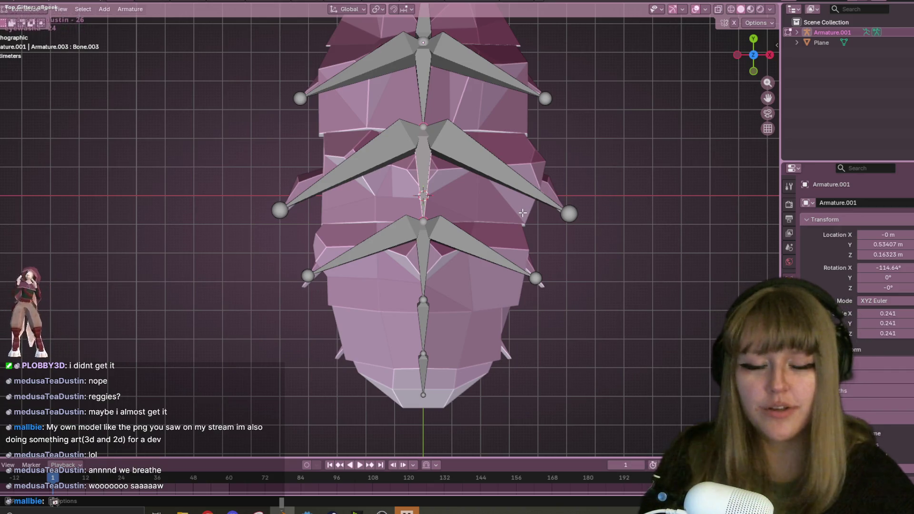
pyautogui.click(420, 312)
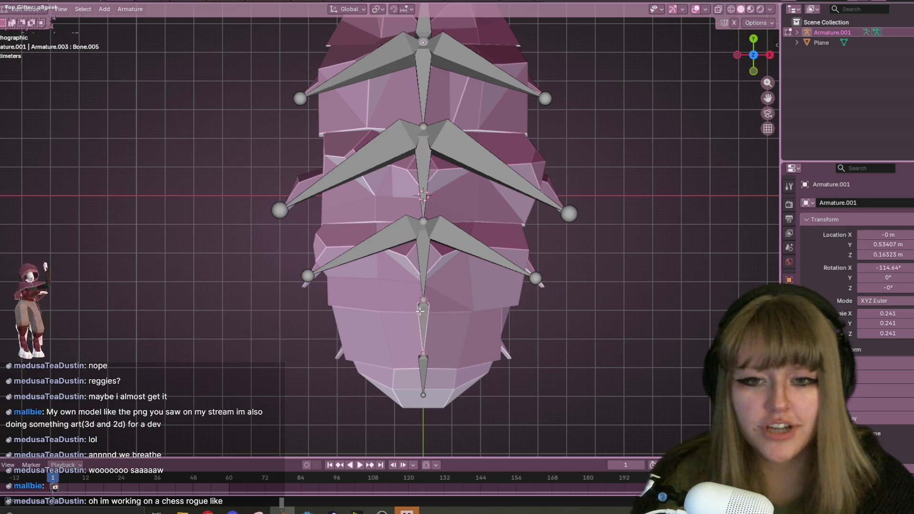
# Extrude left and right side bones from the lower spine joint, then view the rig from the front
pyautogui.click(420, 290)
pyautogui.keyDown('shift'); pyautogui.moveTo(420, 290); pyautogui.dragTo(435, 207, button='middle'); pyautogui.keyUp('shift')
pyautogui.click(413, 171)
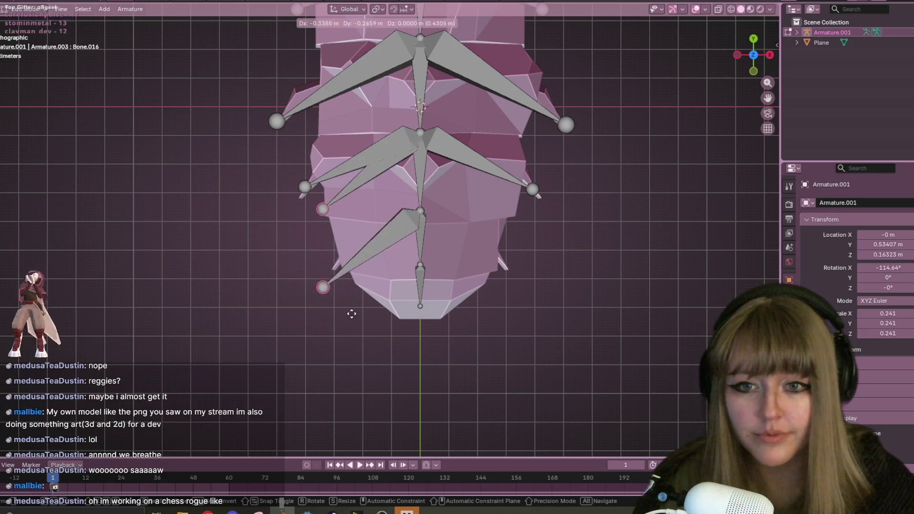
pyautogui.click(418, 211)
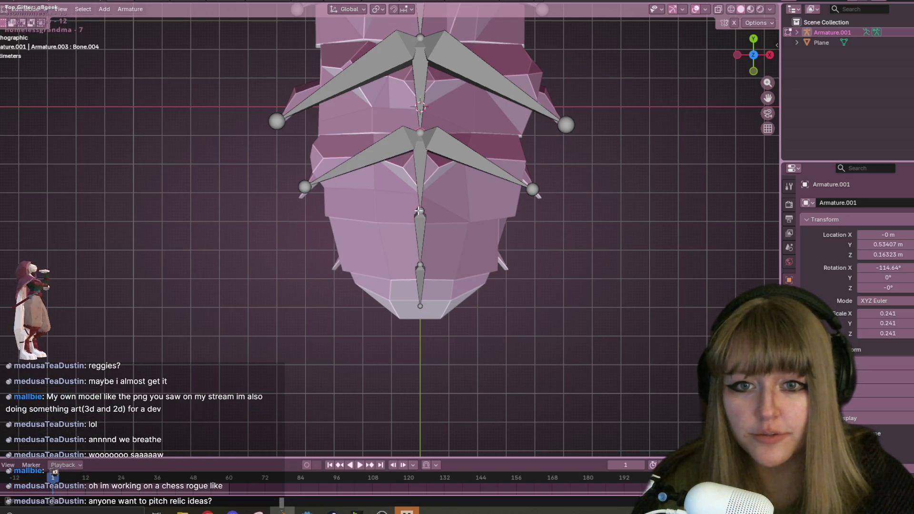
pyautogui.press('e')
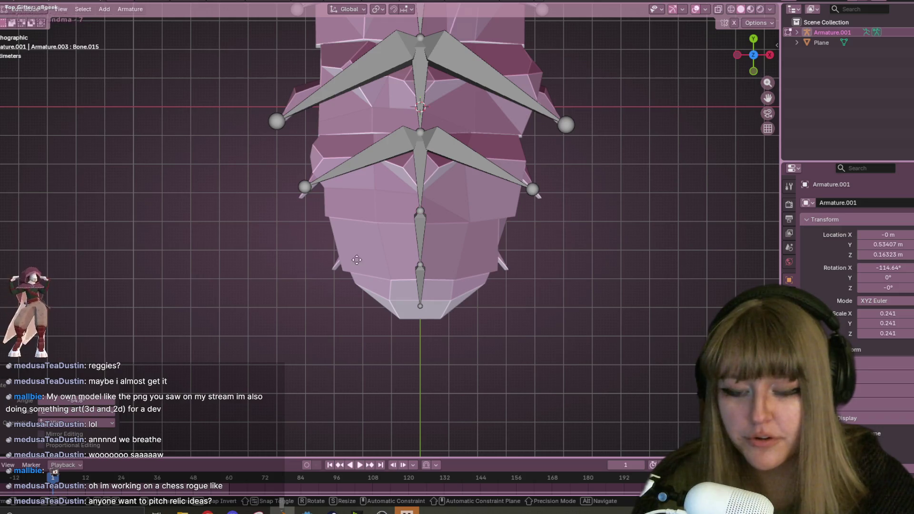
pyautogui.click(275, 316)
pyautogui.click(423, 207)
pyautogui.press('e')
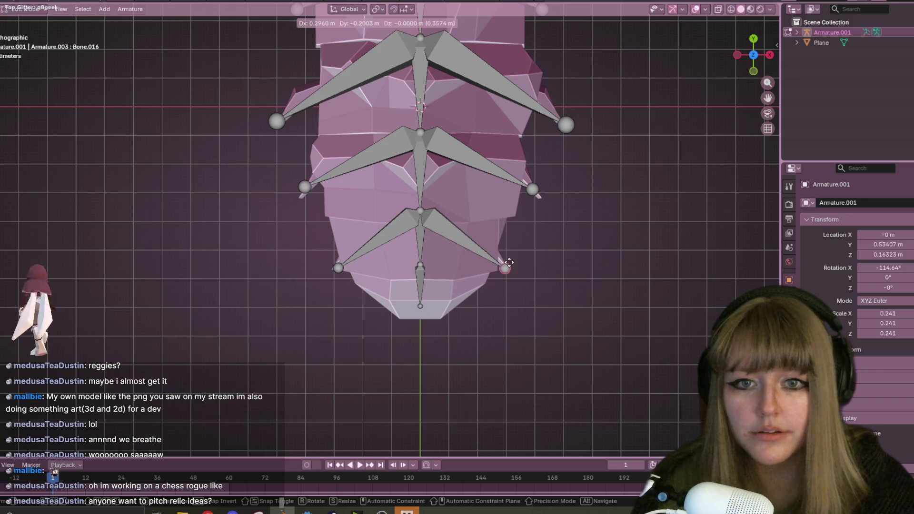
pyautogui.click(504, 268)
pyautogui.click(753, 71)
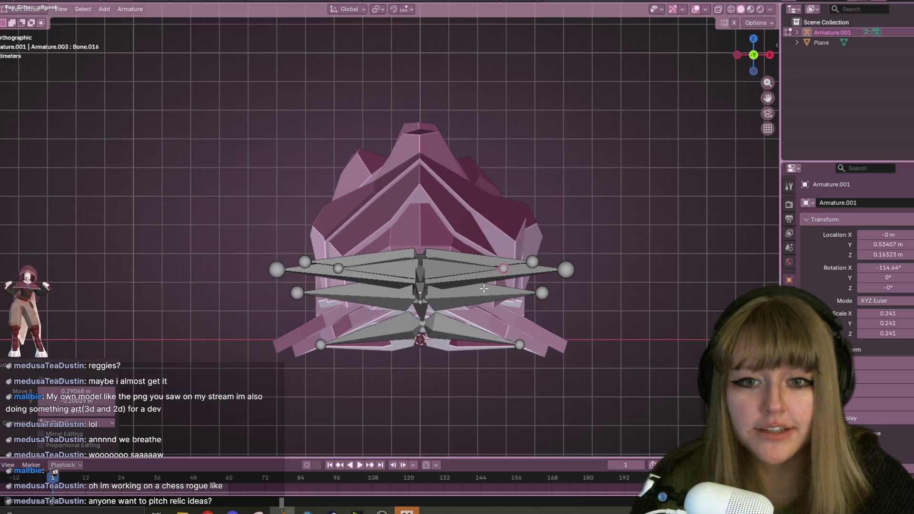
pyautogui.moveTo(561, 220); pyautogui.dragTo(448, 156, button='middle')
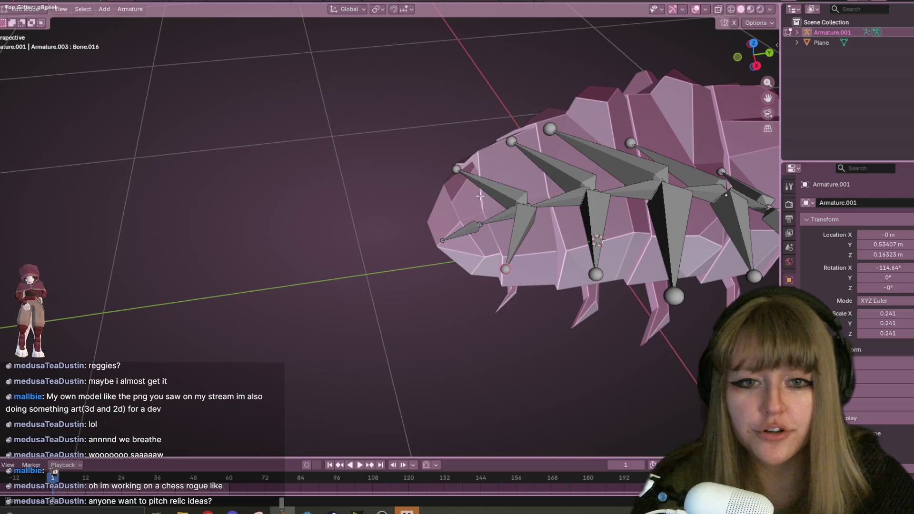
# In side view, lower the tips of the first two side bones toward the legs
pyautogui.click(757, 65)
pyautogui.scroll(2, 381, 167)
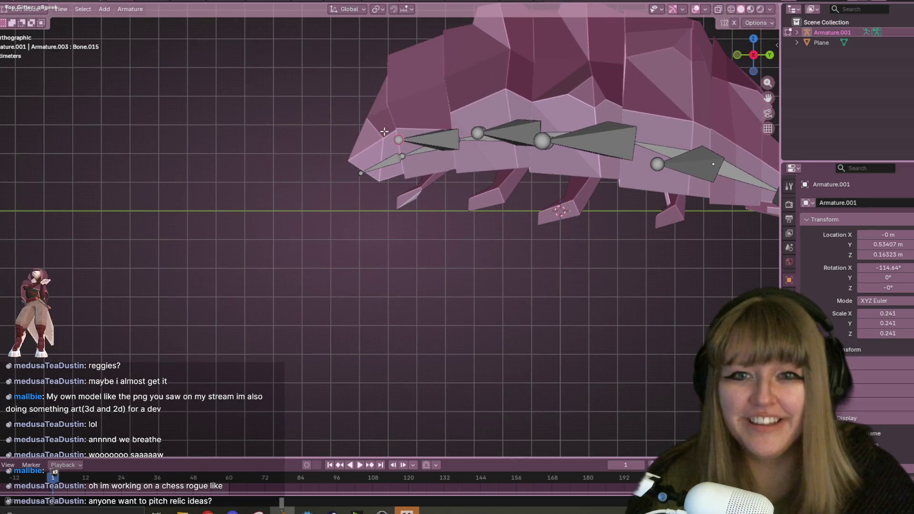
pyautogui.press('g')
pyautogui.click(385, 196)
pyautogui.keyDown('shift'); pyautogui.moveTo(473, 132); pyautogui.dragTo(384, 118, button='middle'); pyautogui.keyUp('shift')
pyautogui.click(384, 117)
pyautogui.press('g')
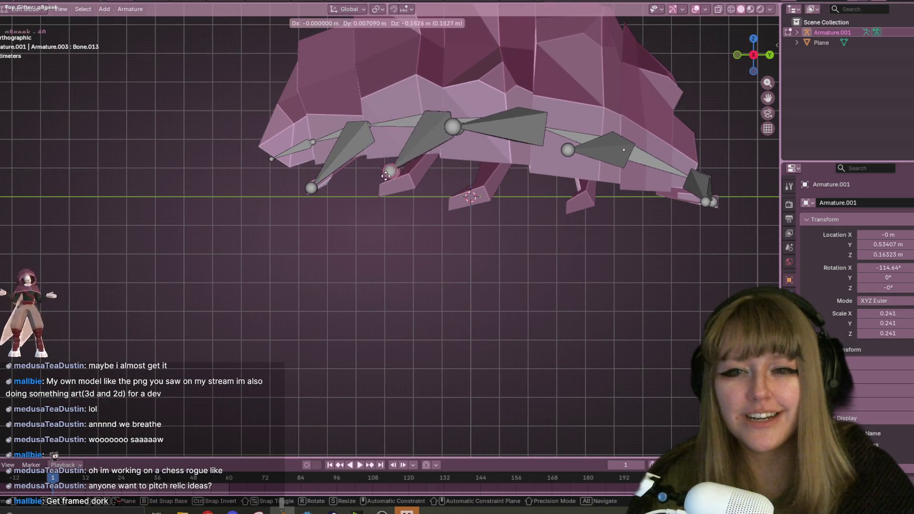
pyautogui.click(555, 166)
pyautogui.keyDown('shift'); pyautogui.moveTo(555, 166); pyautogui.dragTo(469, 173, button='middle'); pyautogui.keyUp('shift')
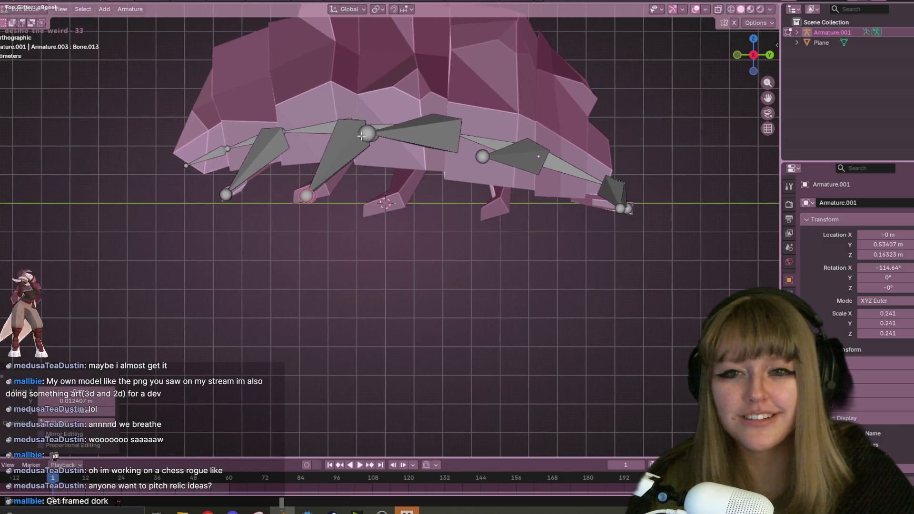
# Lower the remaining two side-bone tips down to the body's lower edge
pyautogui.click(367, 132)
pyautogui.press('g')
pyautogui.click(386, 220)
pyautogui.keyDown('shift'); pyautogui.moveTo(539, 218); pyautogui.dragTo(434, 210, button='middle'); pyautogui.keyUp('shift')
pyautogui.click(383, 160)
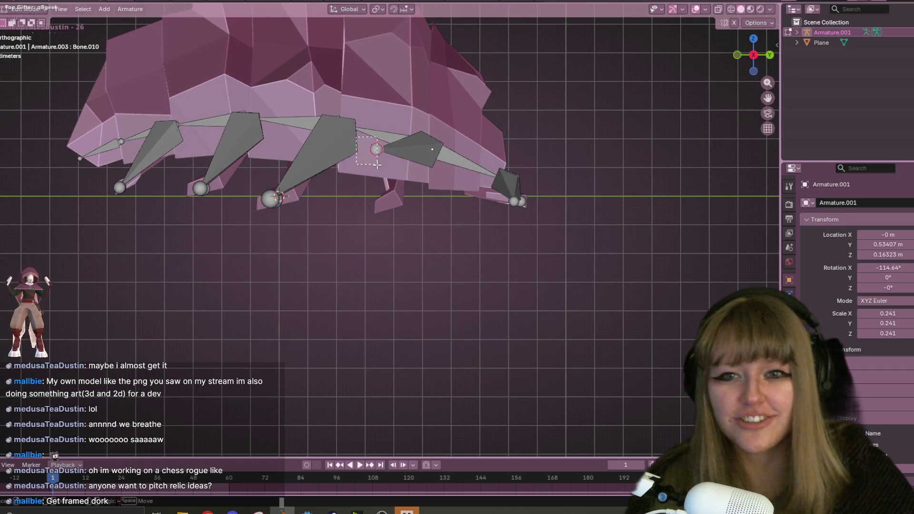
pyautogui.moveTo(379, 169); pyautogui.dragTo(400, 79, button='middle')
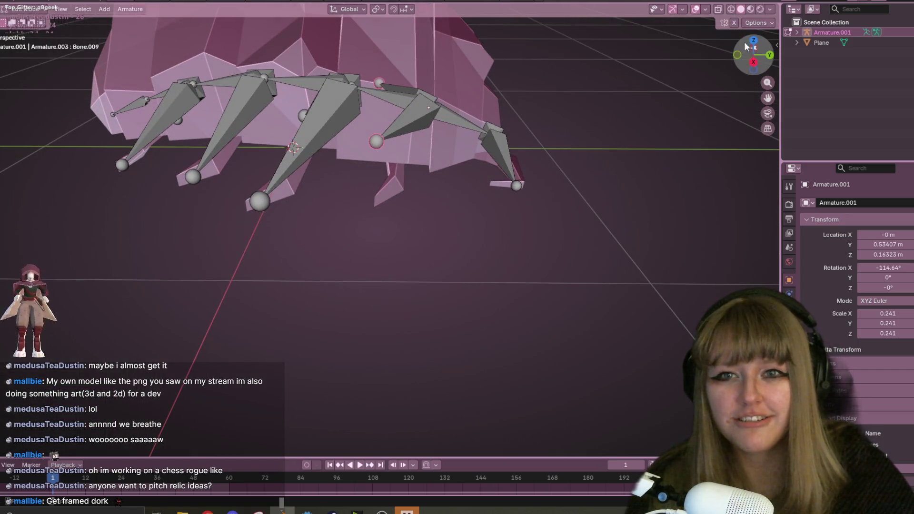
pyautogui.press('KP_3')
pyautogui.click(383, 131)
pyautogui.press('g')
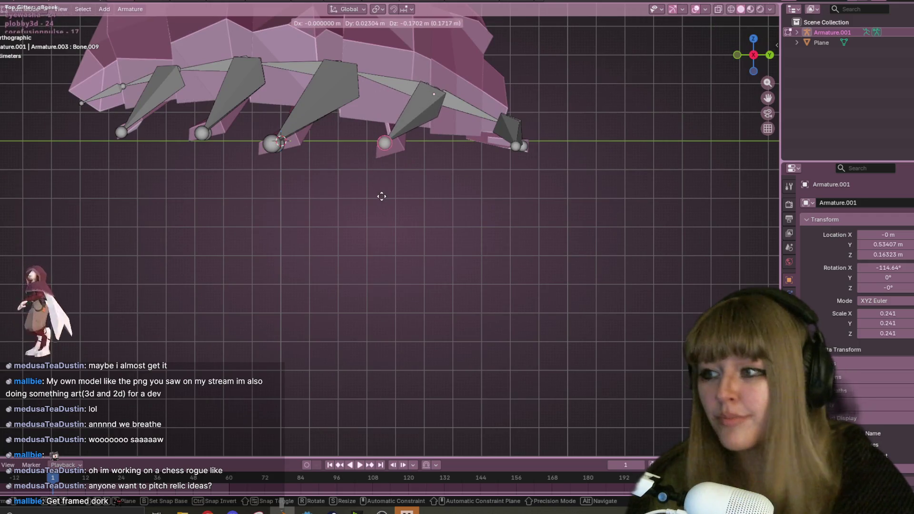
pyautogui.click(381, 197)
pyautogui.keyDown('shift'); pyautogui.moveTo(465, 143); pyautogui.dragTo(460, 202, button='middle'); pyautogui.keyUp('shift')
pyautogui.scroll(2, 460, 177)
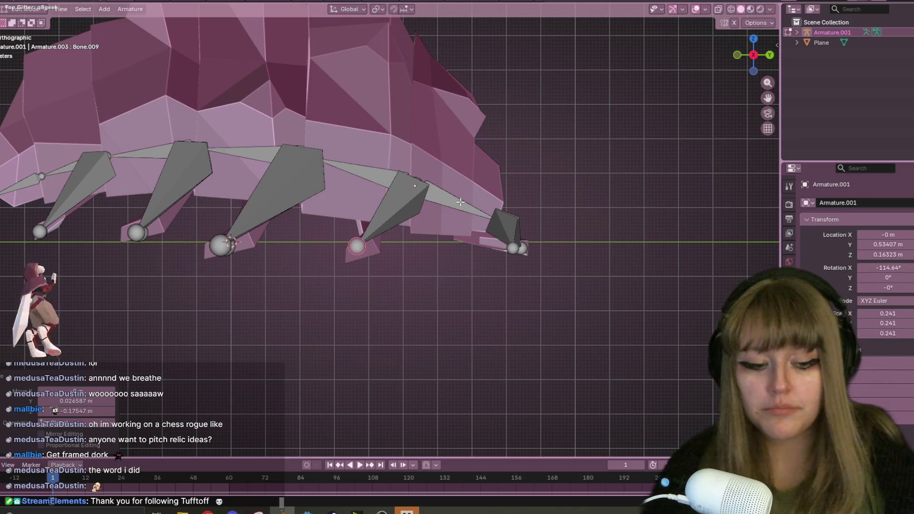
# Snap the last bone's end joint onto its neighbouring joint
pyautogui.keyDown('shift'); pyautogui.moveTo(463, 157); pyautogui.dragTo(427, 89, button='middle'); pyautogui.keyUp('shift')
pyautogui.click(490, 183)
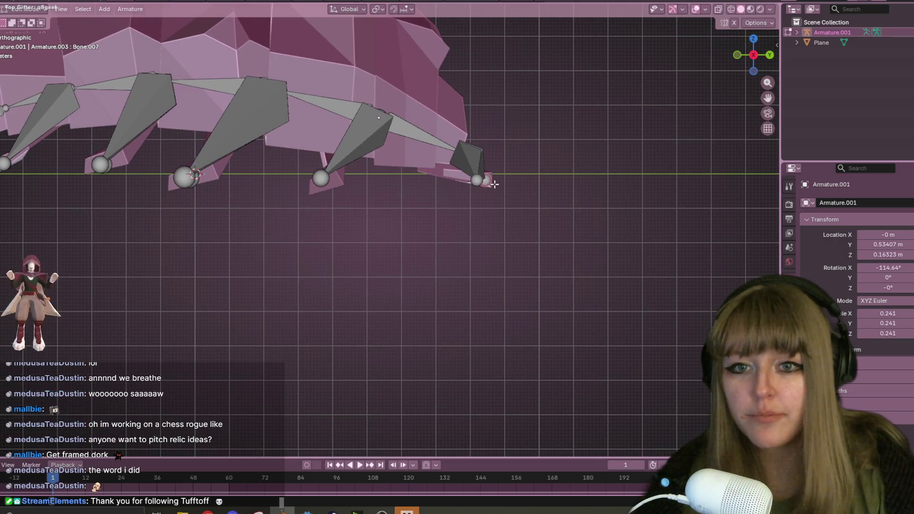
pyautogui.moveTo(478, 188); pyautogui.dragTo(485, 189)
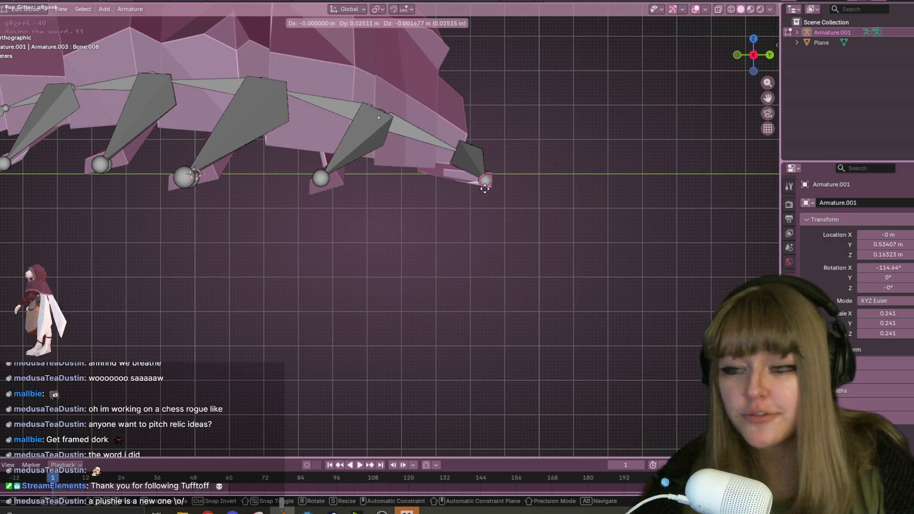
pyautogui.moveTo(485, 189)
pyautogui.keyDown('shift'); pyautogui.mouseDown(button='middle')
pyautogui.moveTo(555, 195)
pyautogui.moveTo(645, 272)
pyautogui.mouseUp(button='middle'); pyautogui.keyUp('shift')
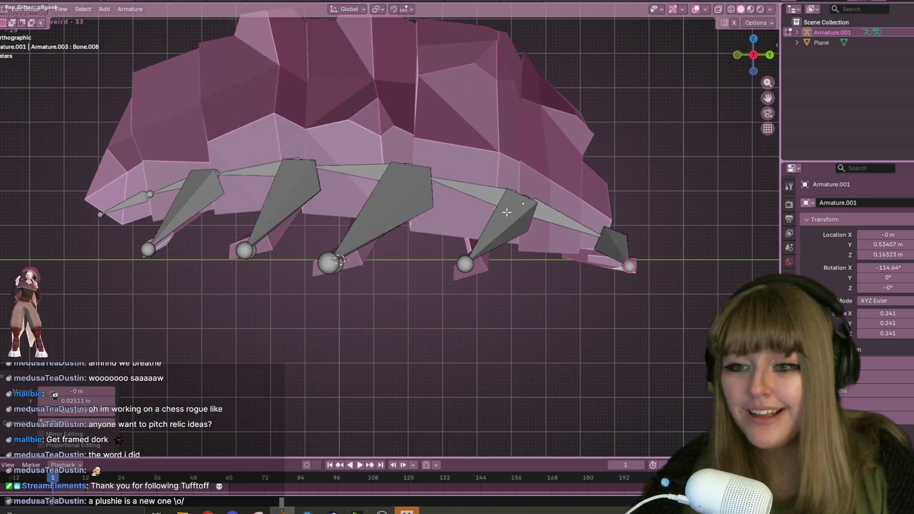
# Orbit to a top-down view and switch the armature to Pose Mode with Ctrl+Tab
pyautogui.click(306, 168)
pyautogui.moveTo(357, 93)
pyautogui.mouseDown(button='middle')
pyautogui.moveTo(380, 61)
pyautogui.moveTo(348, 185)
pyautogui.moveTo(182, 198)
pyautogui.moveTo(535, 345)
pyautogui.moveTo(480, 279)
pyautogui.moveTo(511, 237)
pyautogui.moveTo(499, 193)
pyautogui.moveTo(641, 148)
pyautogui.mouseUp(button='middle')
pyautogui.hotkey('ctrl', 'Tab')
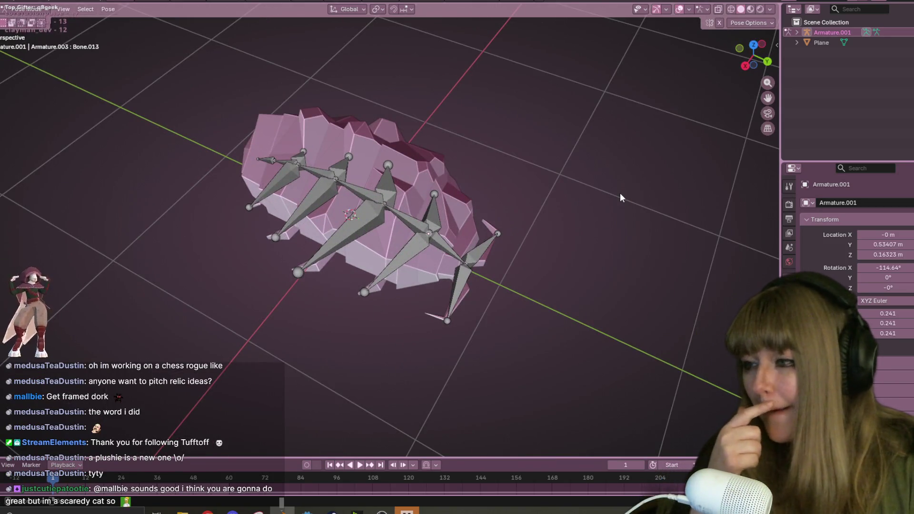
# From a low side view, rotate one leg bone to a new angle
pyautogui.moveTo(608, 234)
pyautogui.mouseDown(button='middle')
pyautogui.moveTo(589, 164)
pyautogui.moveTo(673, 201)
pyautogui.moveTo(636, 148)
pyautogui.moveTo(389, 219)
pyautogui.moveTo(302, 181)
pyautogui.moveTo(336, 210)
pyautogui.mouseUp(button='middle')
pyautogui.click(336, 210)
pyautogui.press('r')
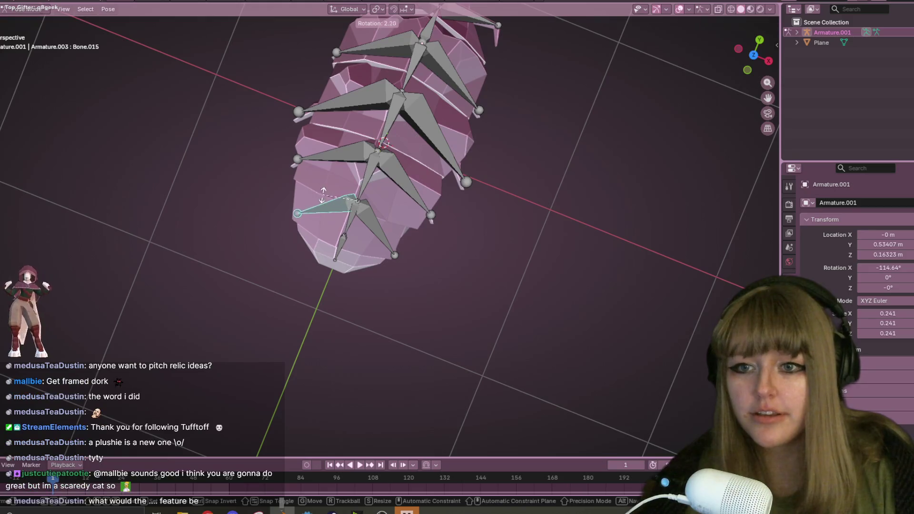
pyautogui.click(297, 195)
# Move another leg bone away from the spine, then undo the move
pyautogui.moveTo(378, 182)
pyautogui.mouseDown(button='middle')
pyautogui.moveTo(359, 119)
pyautogui.moveTo(291, 116)
pyautogui.mouseUp(button='middle')
pyautogui.click(293, 119)
pyautogui.click(298, 81)
pyautogui.press('g')
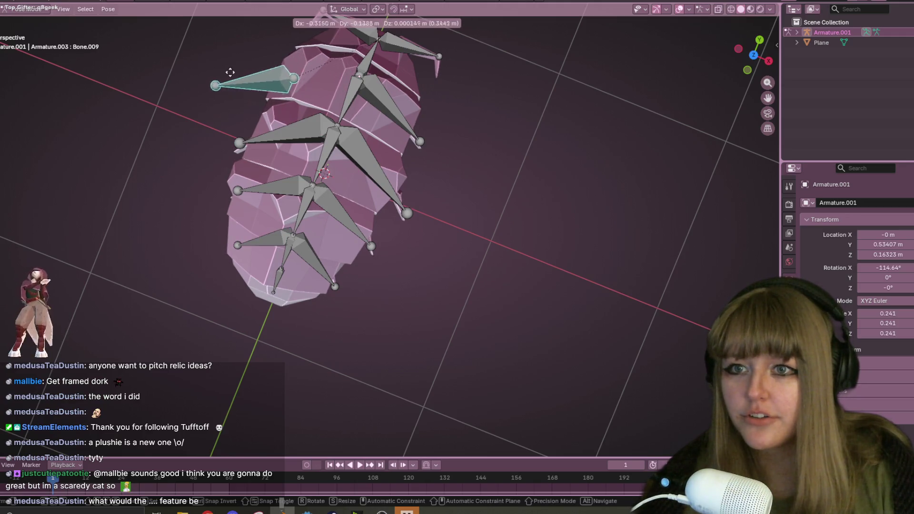
pyautogui.click(193, 79)
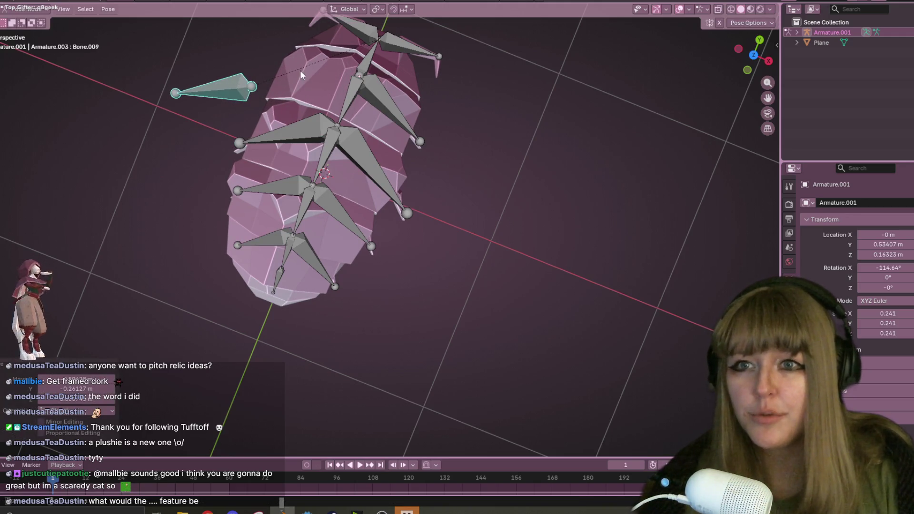
pyautogui.hotkey('ctrl', 'z')
pyautogui.moveTo(463, 79)
pyautogui.mouseDown(button='middle')
pyautogui.moveTo(653, 49)
pyautogui.moveTo(581, 167)
pyautogui.mouseUp(button='middle')
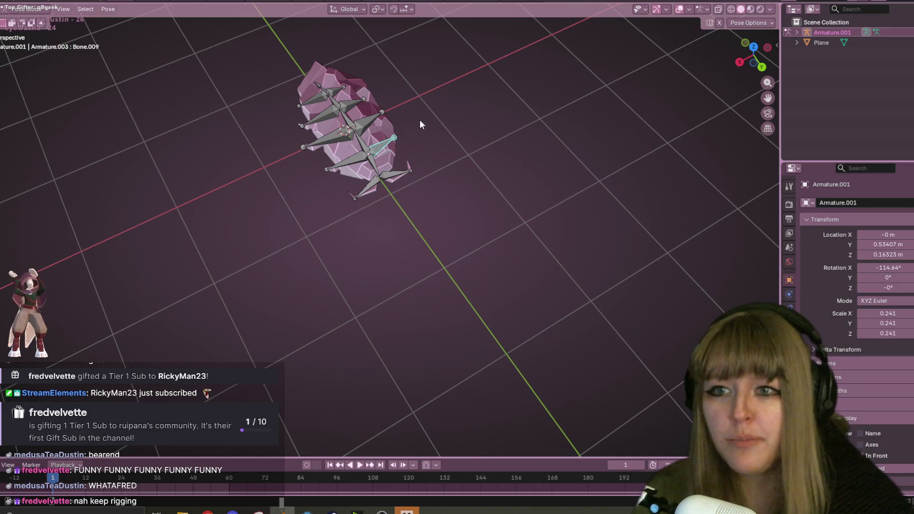
# Hide and unhide the armature to inspect the mesh, staying in Object Mode
pyautogui.press('h')
pyautogui.moveTo(481, 86)
pyautogui.mouseDown(button='middle')
pyautogui.moveTo(501, 146)
pyautogui.moveTo(487, 164)
pyautogui.moveTo(595, 169)
pyautogui.mouseUp(button='middle')
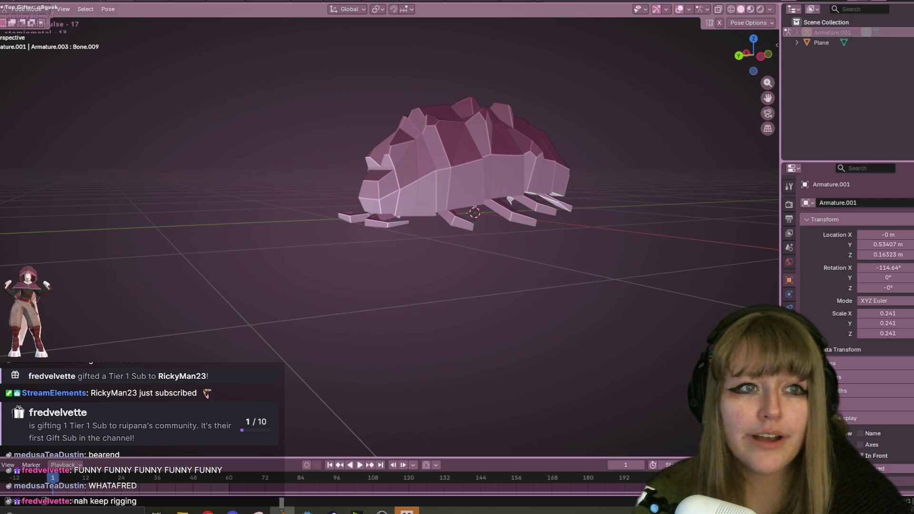
pyautogui.hotkey('alt', 'h')
pyautogui.moveTo(544, 138)
pyautogui.mouseDown(button='middle')
pyautogui.moveTo(510, 145)
pyautogui.moveTo(446, 190)
pyautogui.moveTo(423, 145)
pyautogui.moveTo(417, 241)
pyautogui.moveTo(532, 314)
pyautogui.moveTo(545, 243)
pyautogui.mouseUp(button='middle')
pyautogui.press('Tab')
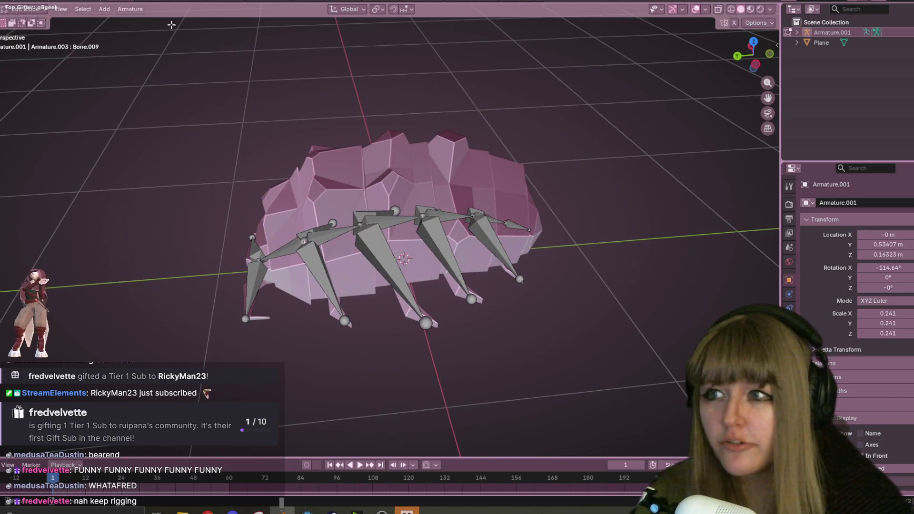
pyautogui.press('Tab')
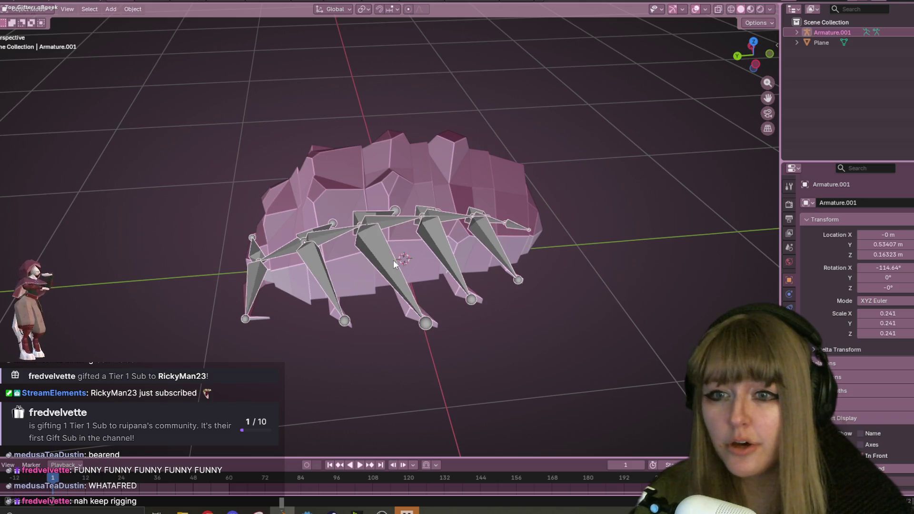
# Select the mesh, then the armature, and parent with Armature Deform > With Automatic Weights
pyautogui.click(484, 184)
pyautogui.moveTo(484, 182)
pyautogui.mouseDown(button='middle')
pyautogui.moveTo(584, 171)
pyautogui.moveTo(331, 164)
pyautogui.moveTo(104, 189)
pyautogui.moveTo(123, 196)
pyautogui.mouseUp(button='middle')
pyautogui.hotkey('ctrl', 'p')
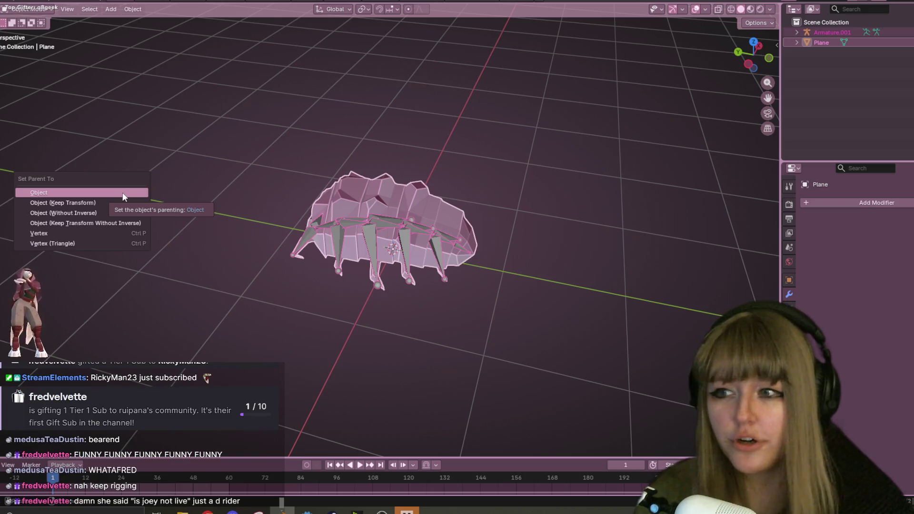
pyautogui.click(406, 226)
pyautogui.keyDown('shift'); pyautogui.click(410, 224); pyautogui.keyUp('shift')
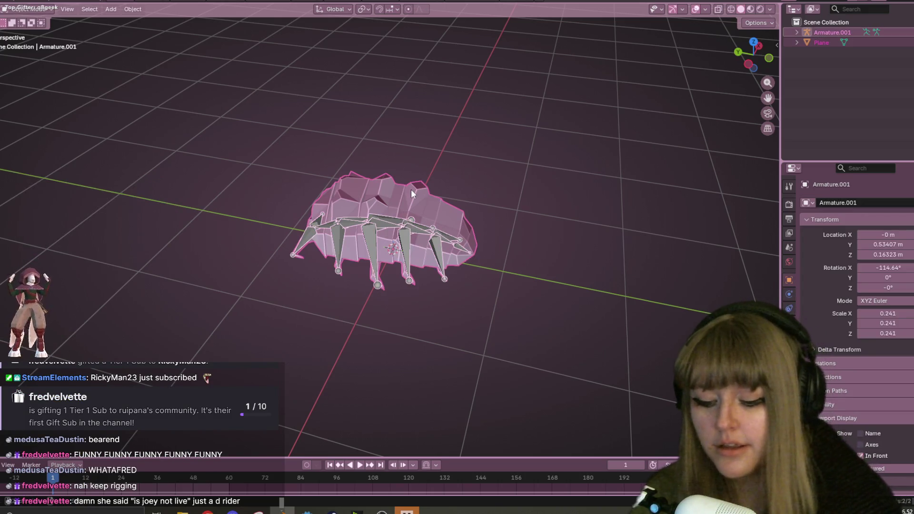
pyautogui.hotkey('ctrl', 'p')
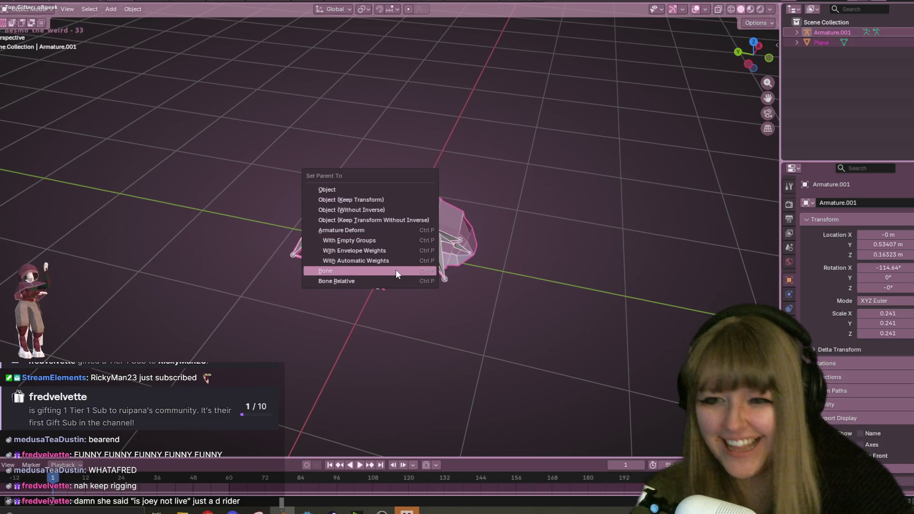
pyautogui.click(379, 262)
pyautogui.moveTo(429, 143)
pyautogui.mouseDown(button='middle')
pyautogui.moveTo(470, 141)
pyautogui.moveTo(459, 125)
pyautogui.moveTo(519, 316)
pyautogui.moveTo(555, 267)
pyautogui.moveTo(579, 253)
pyautogui.moveTo(552, 253)
pyautogui.moveTo(506, 300)
pyautogui.moveTo(494, 335)
pyautogui.moveTo(442, 225)
pyautogui.moveTo(525, 173)
pyautogui.mouseUp(button='middle')
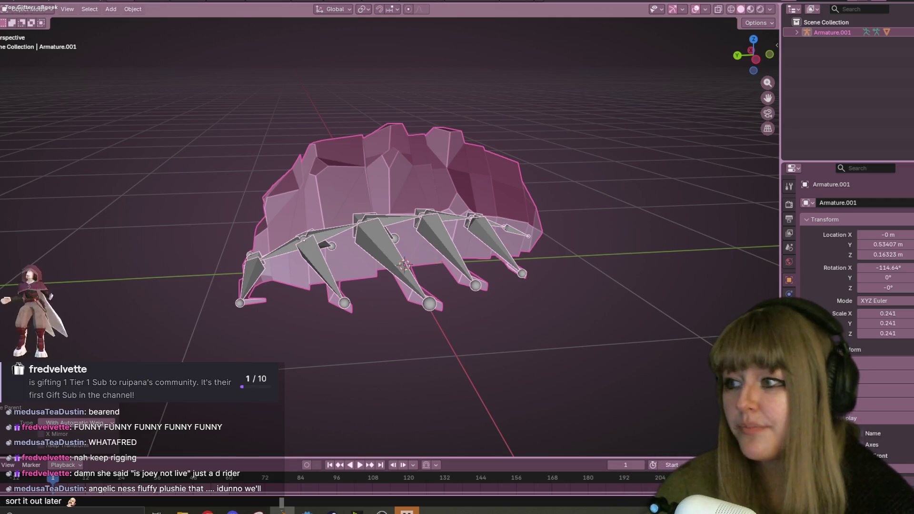
pyautogui.click(45, 10)
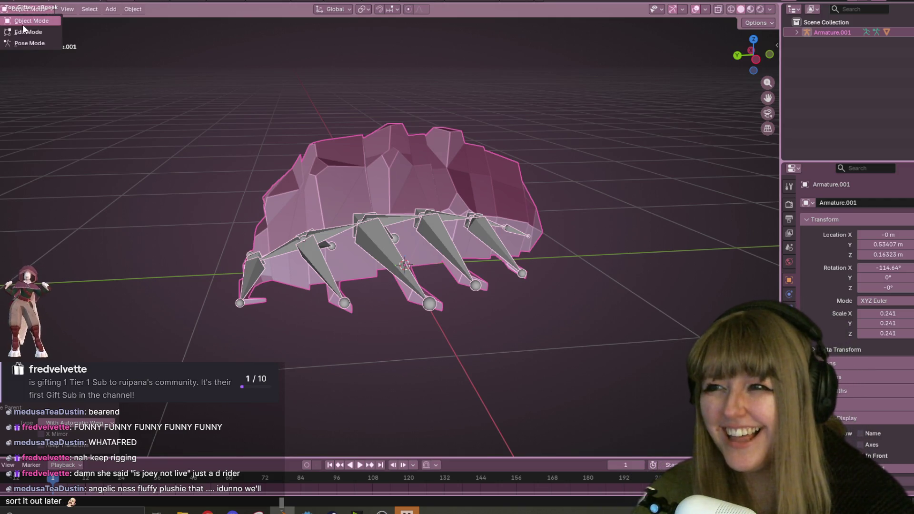
# In Pose Mode side view, rotate the front bone, front leg chain and rear leg chain
pyautogui.click(43, 45)
pyautogui.click(755, 59)
pyautogui.press('r')
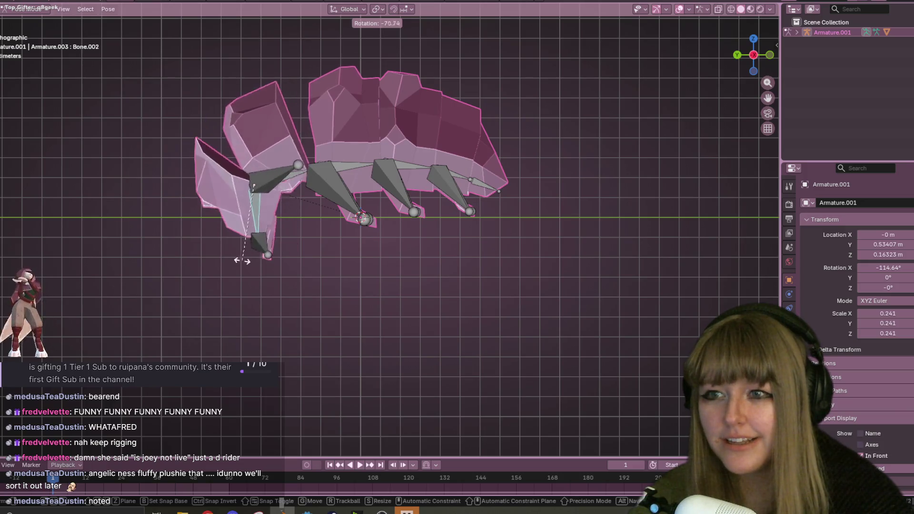
pyautogui.click(247, 241)
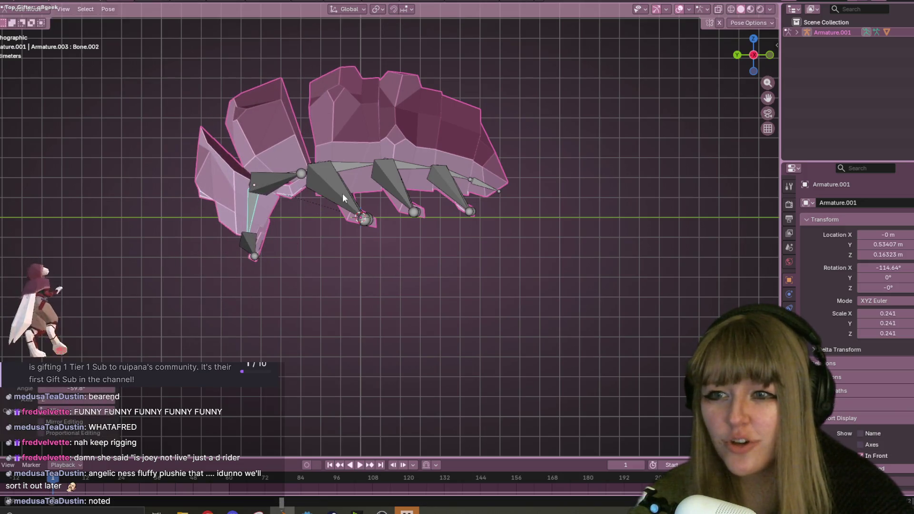
pyautogui.click(269, 198)
pyautogui.press('r')
pyautogui.click(351, 172)
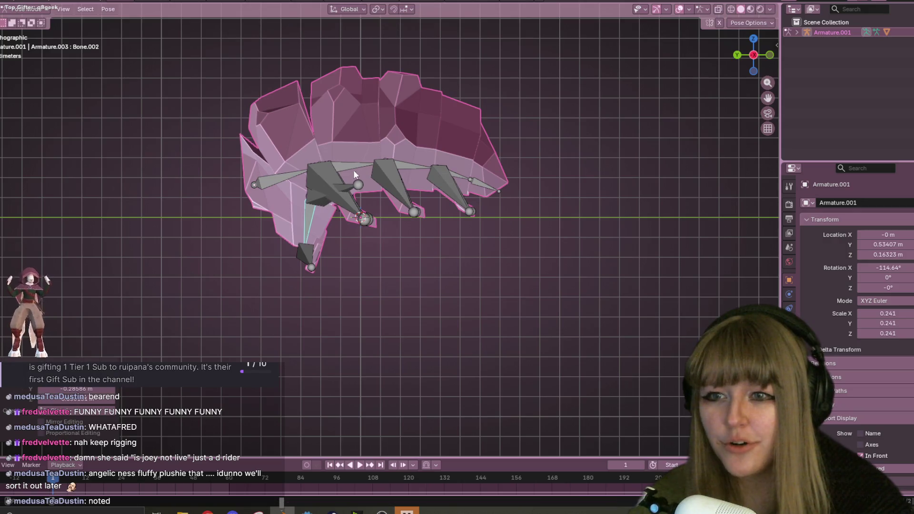
pyautogui.press('r')
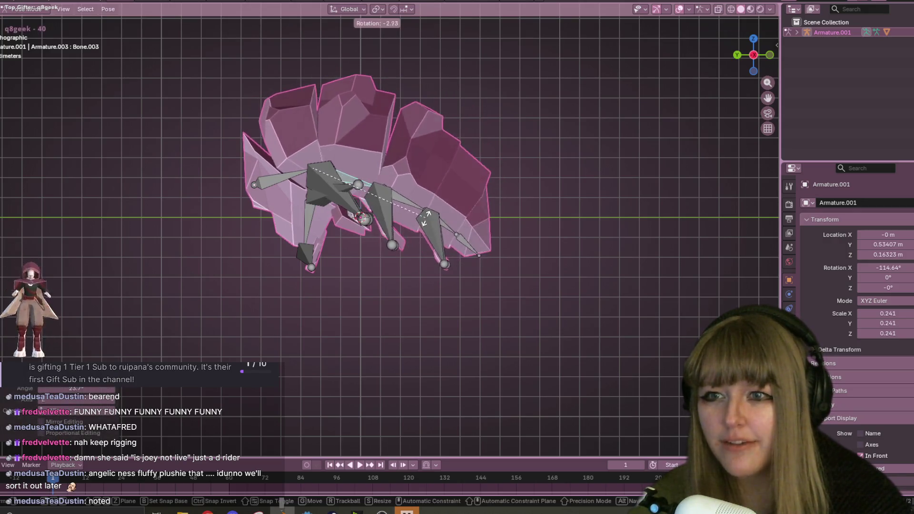
pyautogui.click(440, 230)
# Rotate the rear body section upward and swing the lower-right leg chain
pyautogui.keyDown('shift'); pyautogui.moveTo(423, 171); pyautogui.dragTo(445, 147, button='middle'); pyautogui.keyUp('shift')
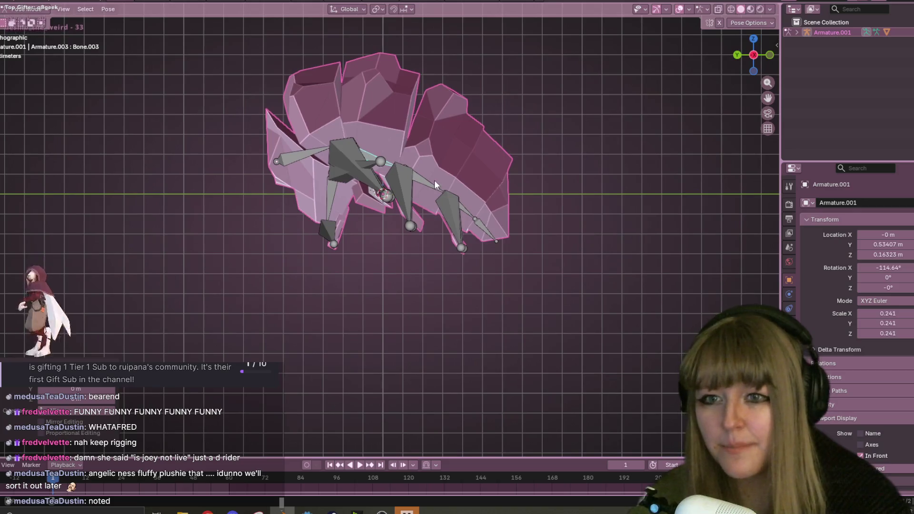
pyautogui.click(434, 181)
pyautogui.press('r')
pyautogui.click(441, 153)
pyautogui.press('r')
pyautogui.click(455, 208)
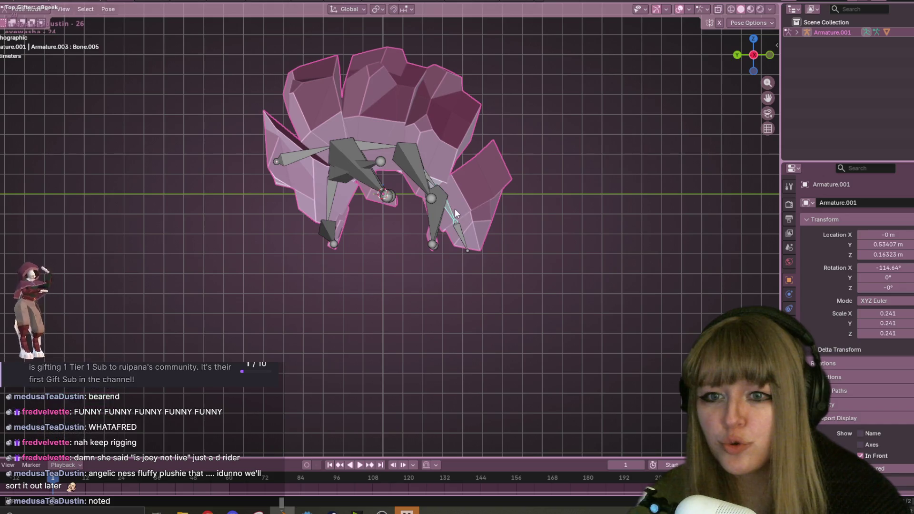
pyautogui.press('r')
pyautogui.click(444, 233)
# Rotate the thin leg bone, the rear body bone and one more bone
pyautogui.moveTo(444, 233)
pyautogui.mouseDown(button='middle')
pyautogui.moveTo(506, 188)
pyautogui.moveTo(492, 238)
pyautogui.moveTo(406, 239)
pyautogui.mouseUp(button='middle')
pyautogui.click(408, 239)
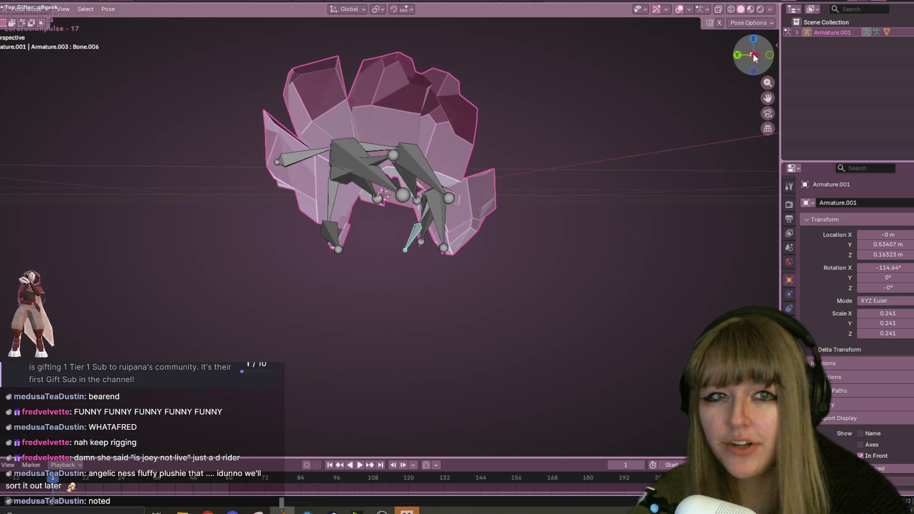
pyautogui.click(756, 55)
pyautogui.press('r')
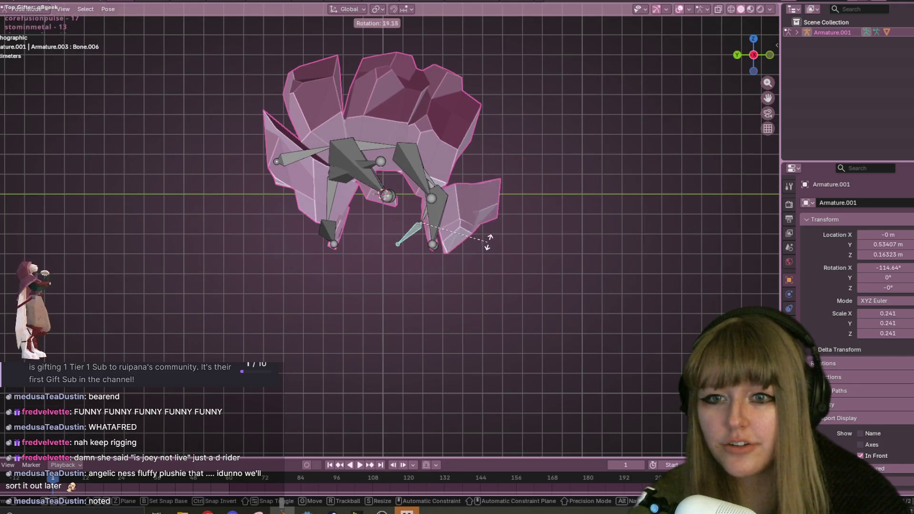
pyautogui.click(494, 240)
pyautogui.keyDown('shift'); pyautogui.scroll(2, 497, 224); pyautogui.keyUp('shift')
pyautogui.click(430, 245)
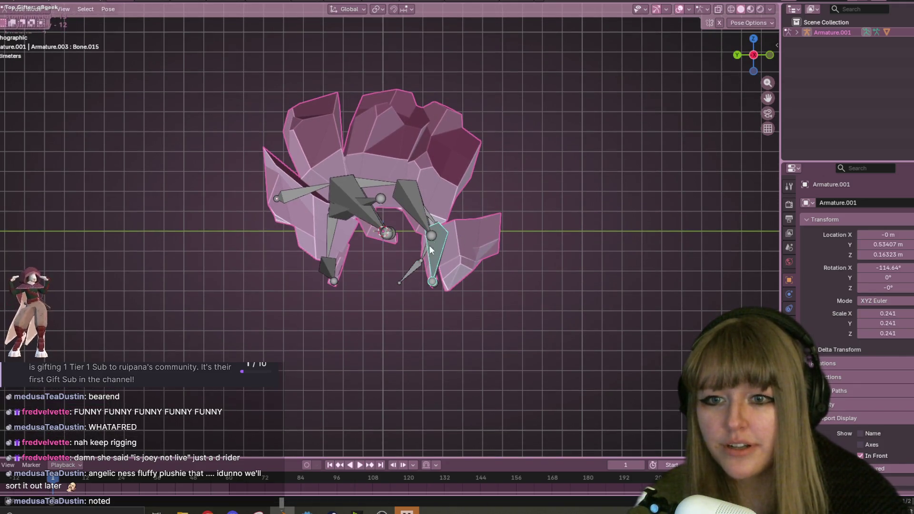
pyautogui.press('r')
pyautogui.click(422, 219)
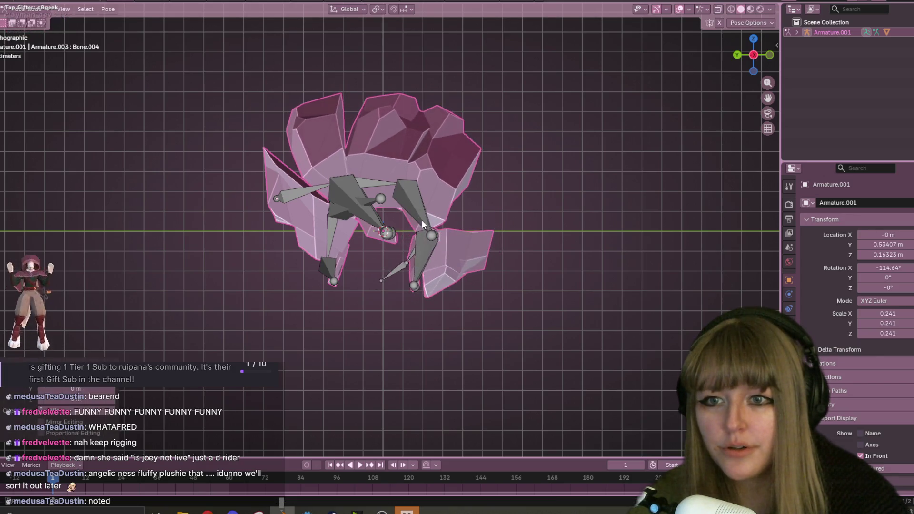
pyautogui.click(378, 187)
pyautogui.press('r')
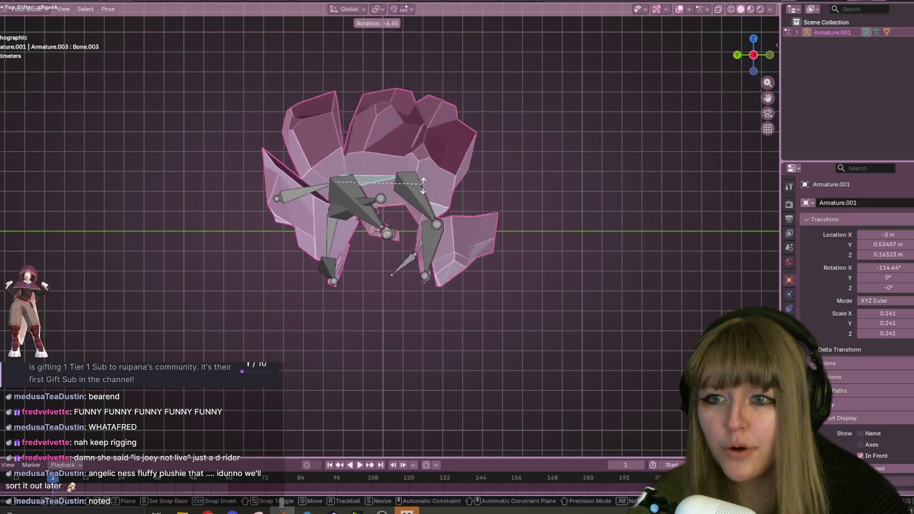
pyautogui.click(415, 232)
# Rotate the rear body bone and another leg bone, undoing a lower-right leg attempt
pyautogui.moveTo(442, 230)
pyautogui.mouseDown(button='middle')
pyautogui.moveTo(480, 210)
pyautogui.moveTo(401, 221)
pyautogui.moveTo(389, 194)
pyautogui.moveTo(381, 250)
pyautogui.moveTo(463, 250)
pyautogui.mouseUp(button='middle')
pyautogui.click(382, 244)
pyautogui.press('r')
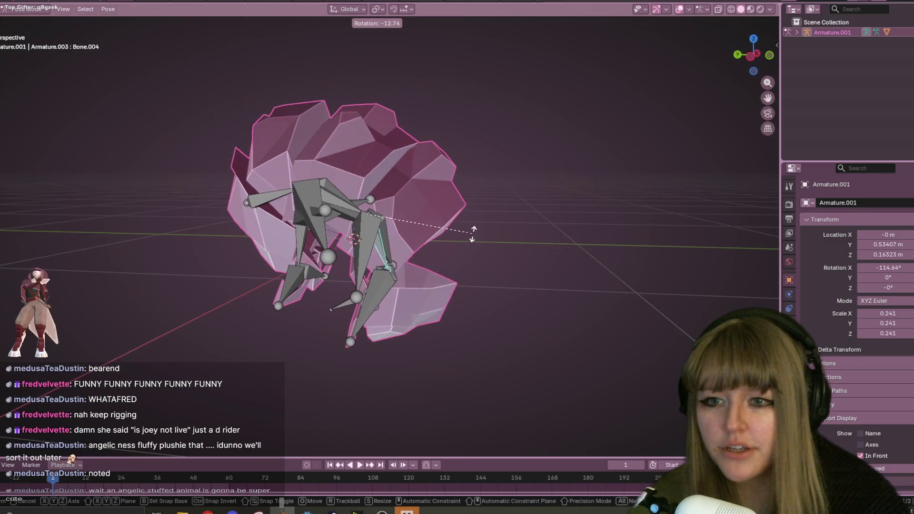
pyautogui.click(473, 234)
pyautogui.moveTo(464, 299); pyautogui.dragTo(396, 301, button='middle')
pyautogui.click(380, 252)
pyautogui.moveTo(379, 253); pyautogui.dragTo(386, 252, button='middle')
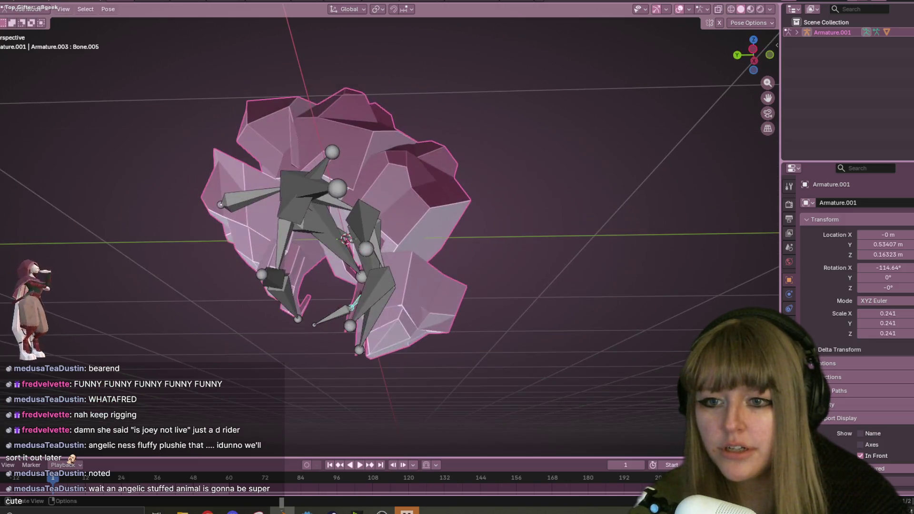
pyautogui.press('r')
pyautogui.click(794, 70)
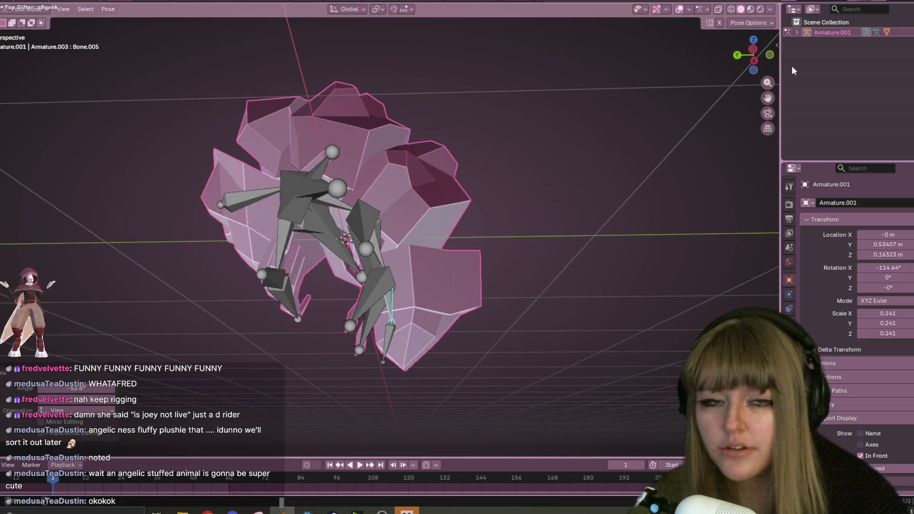
pyautogui.hotkey('ctrl', 'z')
pyautogui.press('KP_3')
pyautogui.press('r')
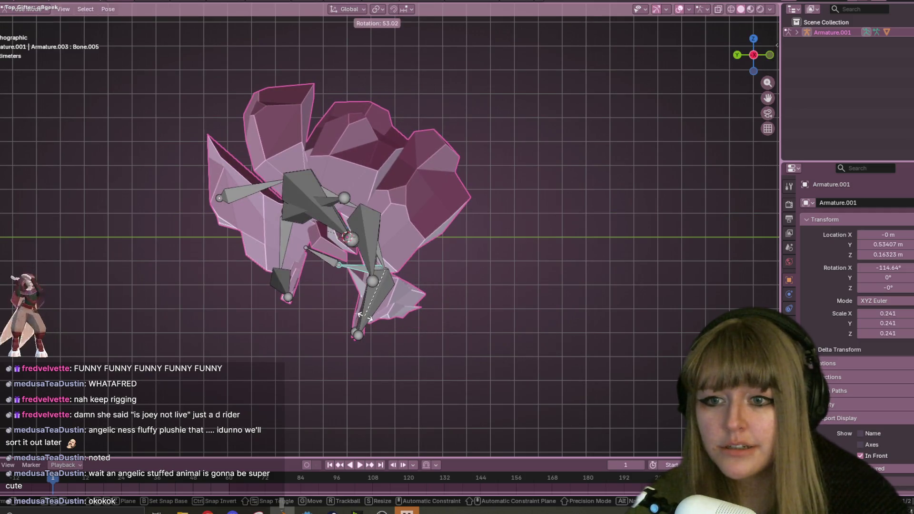
pyautogui.rightClick(331, 258)
pyautogui.click(337, 260)
pyautogui.press('r')
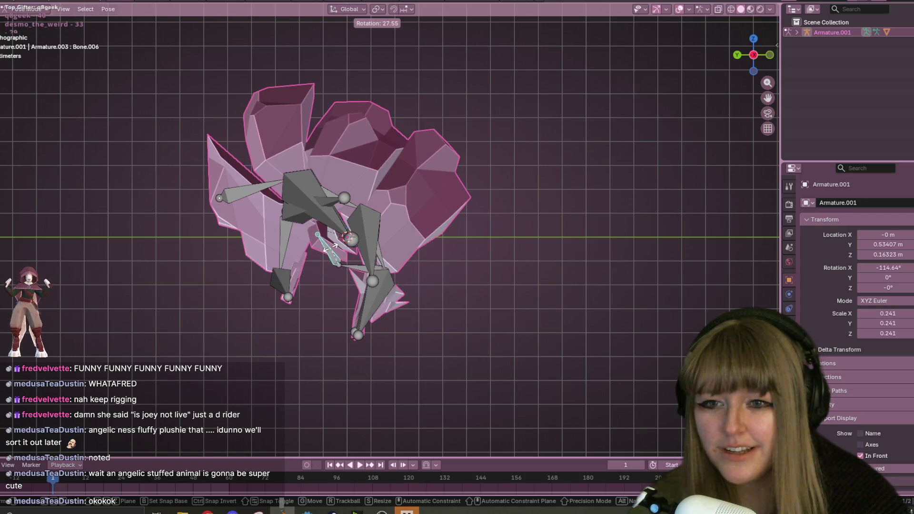
pyautogui.click(415, 165)
pyautogui.keyDown('shift'); pyautogui.moveTo(415, 165); pyautogui.dragTo(445, 198, button='middle'); pyautogui.keyUp('shift')
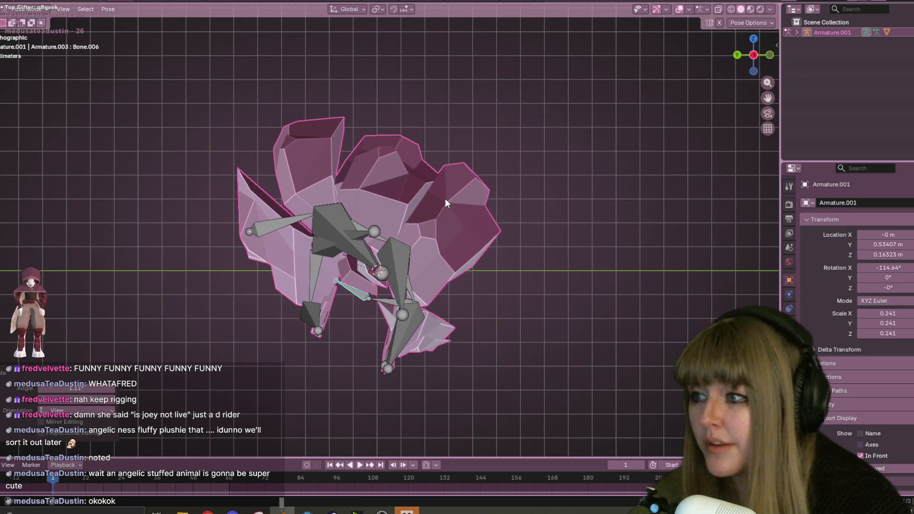
pyautogui.scroll(-4, 444, 199)
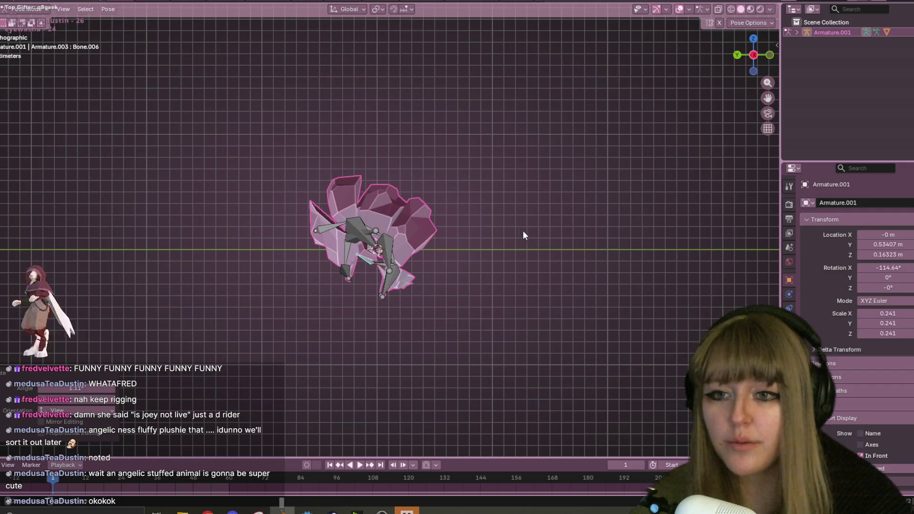
# Undo the test pose back to rest and tab the armature into Edit Mode
pyautogui.hotkey('ctrl', 'z')
pyautogui.hotkey('ctrl', 'z')
pyautogui.hotkey('ctrl', 'z')
pyautogui.hotkey('ctrl', 'z')
pyautogui.hotkey('ctrl', 'z')
pyautogui.hotkey('ctrl', 'z')
pyautogui.hotkey('ctrl', 'z')
pyautogui.hotkey('ctrl', 'z')
pyautogui.hotkey('ctrl', 'z')
pyautogui.press('Tab')
pyautogui.moveTo(464, 222); pyautogui.dragTo(327, 186, button='middle')
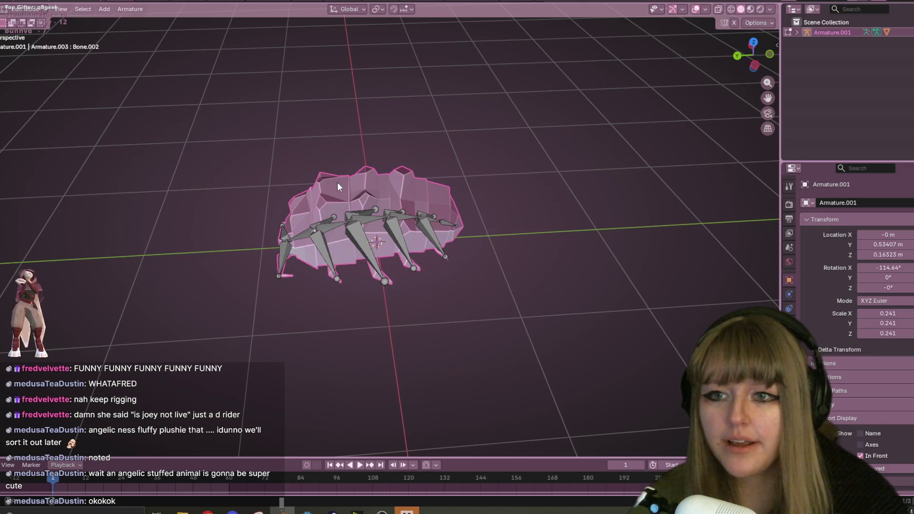
# Enter mesh Edit Mode with the armature hidden, side view and X-ray on
pyautogui.press('Tab')
pyautogui.click(31, 21)
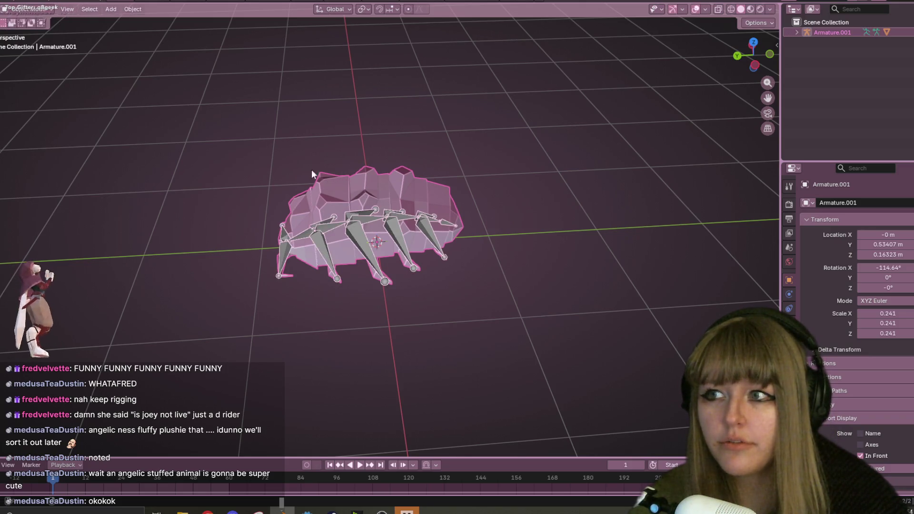
pyautogui.click(350, 177)
pyautogui.press('Tab')
pyautogui.moveTo(350, 177); pyautogui.dragTo(825, 28, button='middle')
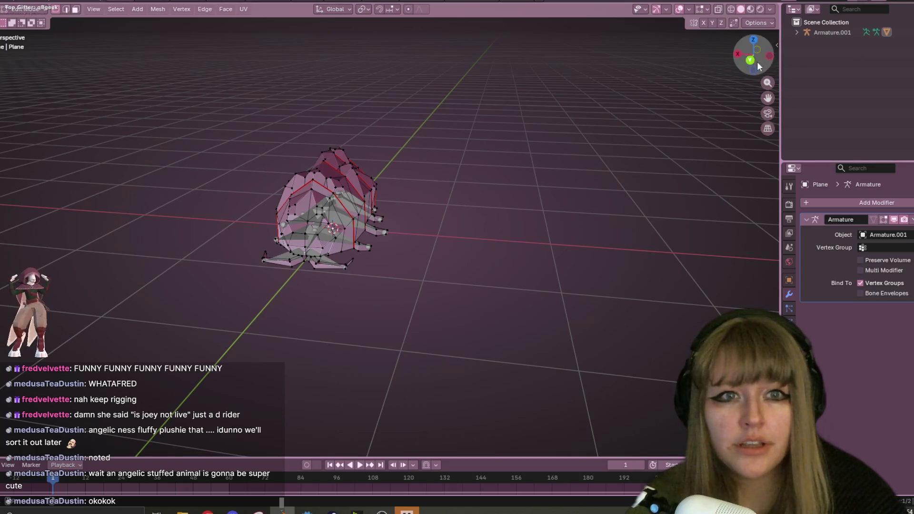
pyautogui.press('h')
pyautogui.click(753, 40)
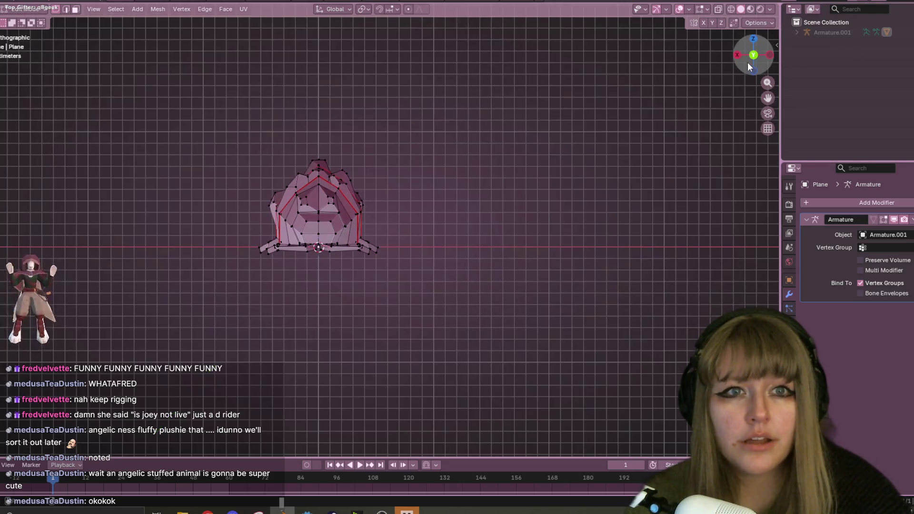
pyautogui.click(738, 56)
pyautogui.hotkey('alt', 'z')
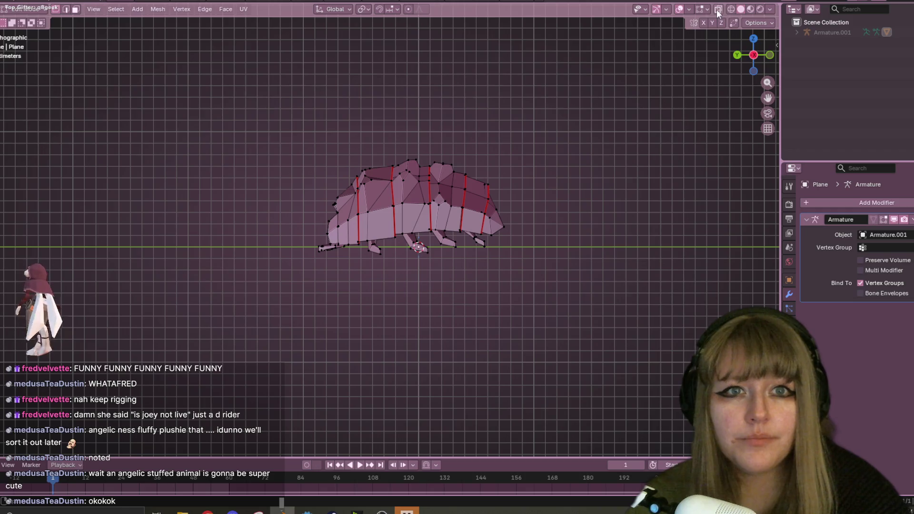
pyautogui.scroll(5, 452, 218)
# Move two vertical edge loops of the body to new positions
pyautogui.keyDown('alt'); pyautogui.click(400, 242); pyautogui.keyUp('alt')
pyautogui.press('g')
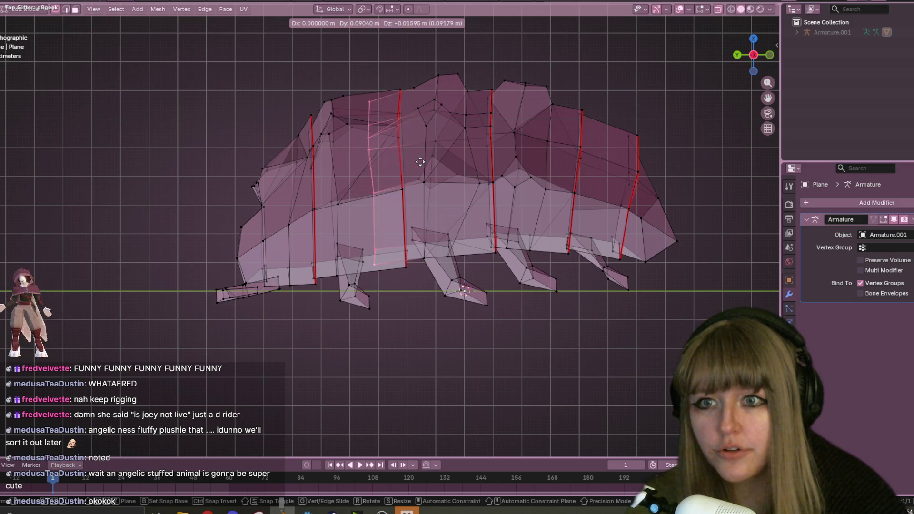
pyautogui.click(424, 163)
pyautogui.keyDown('alt'); pyautogui.click(306, 134); pyautogui.keyUp('alt')
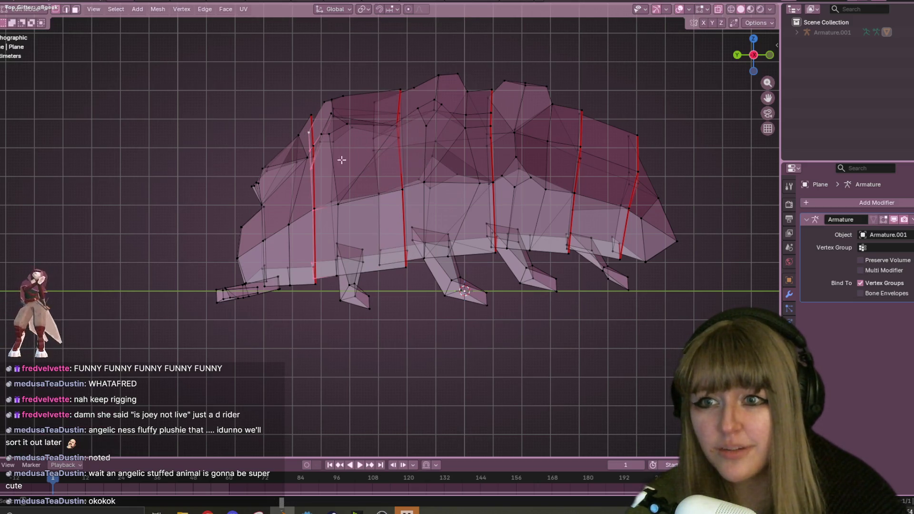
pyautogui.press('g')
pyautogui.click(334, 185)
pyautogui.press('s')
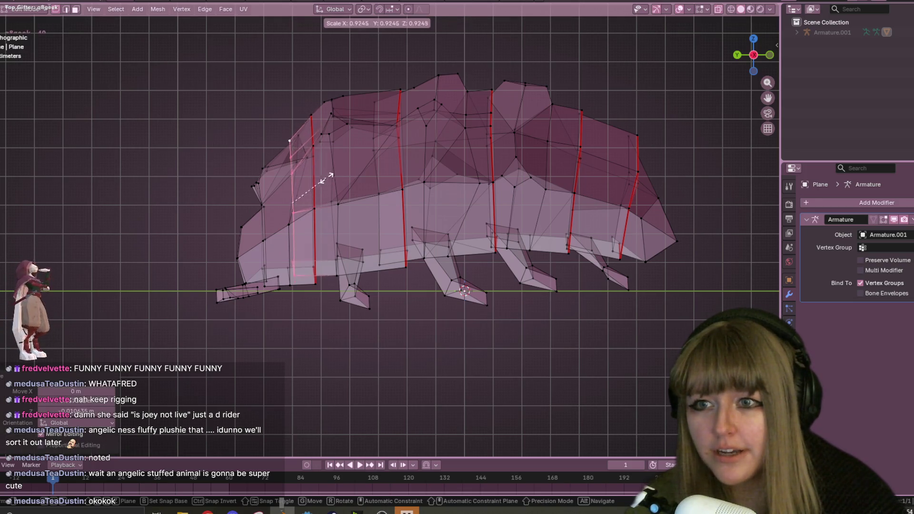
pyautogui.press('Escape')
pyautogui.press('g')
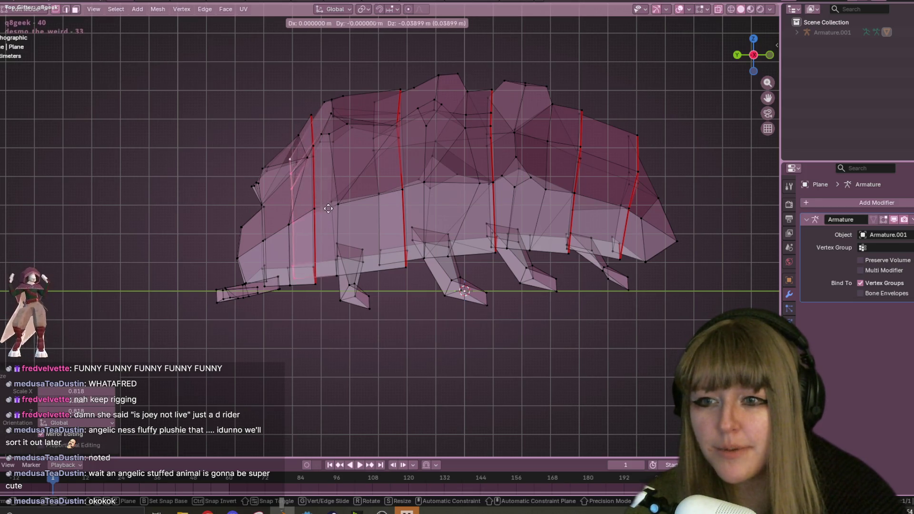
pyautogui.click(326, 212)
pyautogui.keyDown('shift'); pyautogui.moveTo(509, 229); pyautogui.dragTo(368, 217, button='middle'); pyautogui.keyUp('shift')
# Shrink and shift the middle edge loop, then move another loop in side view
pyautogui.keyDown('alt'); pyautogui.click(362, 237); pyautogui.keyUp('alt')
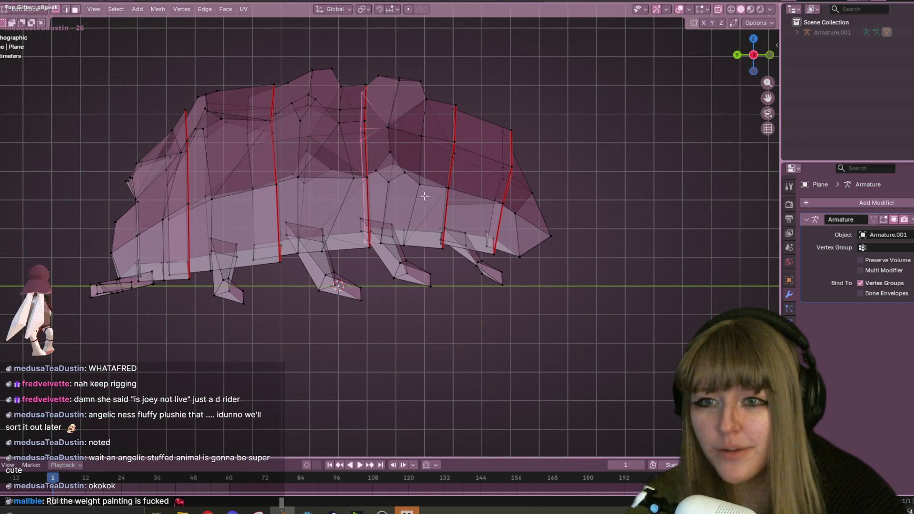
pyautogui.press('s')
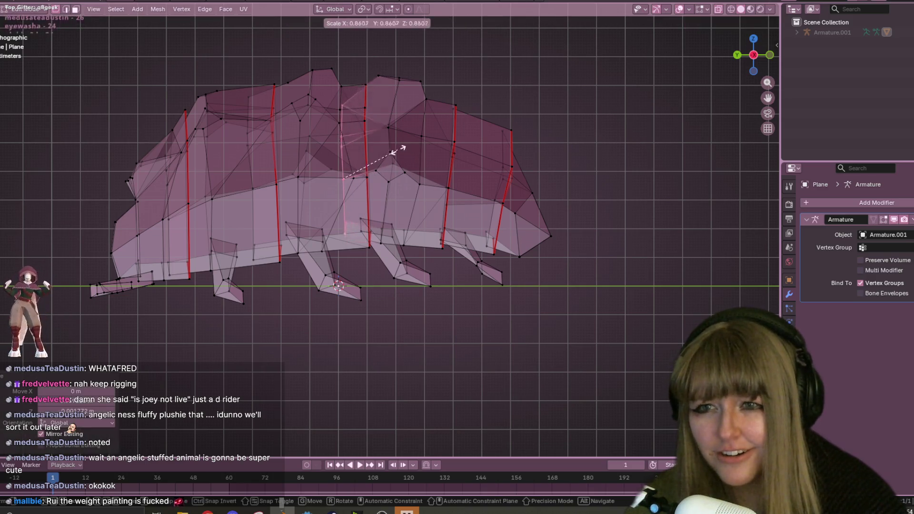
pyautogui.click(399, 151)
pyautogui.press('g')
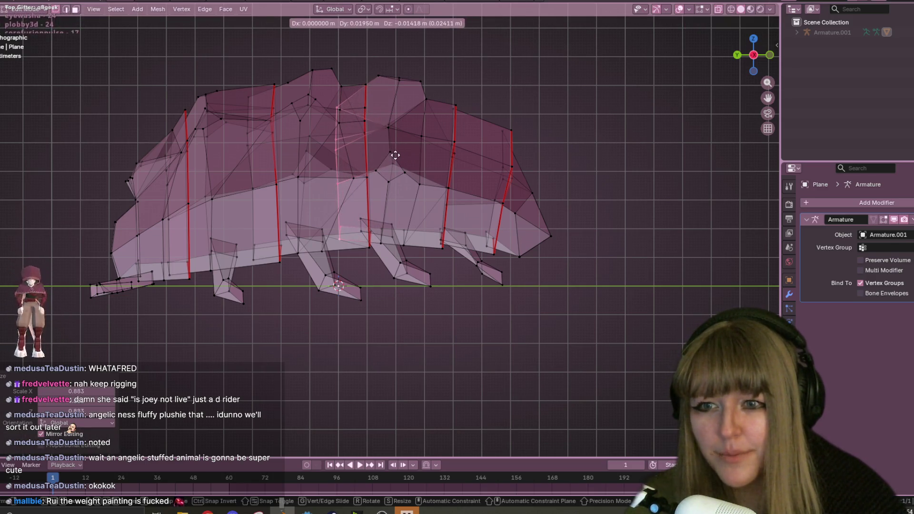
pyautogui.click(408, 155)
pyautogui.keyDown('ctrl'); pyautogui.scroll(-3, 490, 137); pyautogui.keyUp('ctrl')
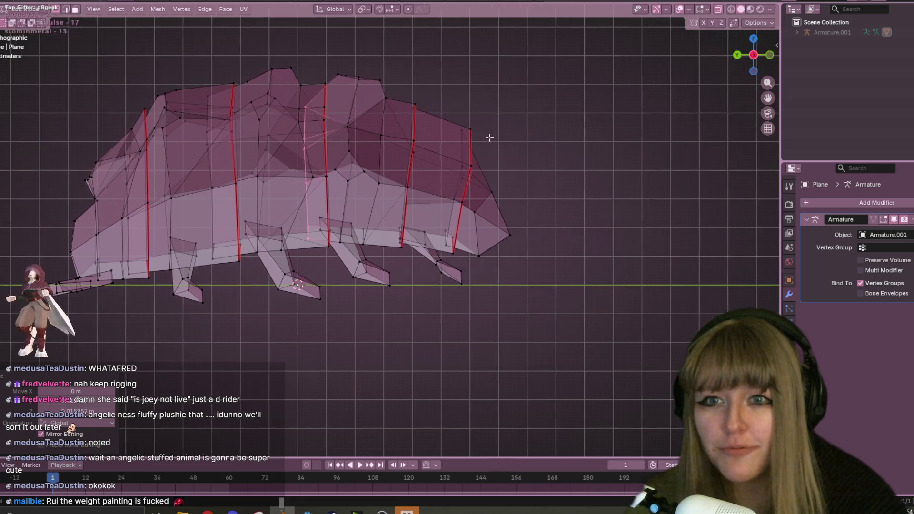
pyautogui.moveTo(441, 170); pyautogui.dragTo(471, 205, button='middle')
pyautogui.moveTo(401, 261)
pyautogui.mouseDown(button='middle')
pyautogui.moveTo(519, 222)
pyautogui.moveTo(461, 171)
pyautogui.mouseUp(button='middle')
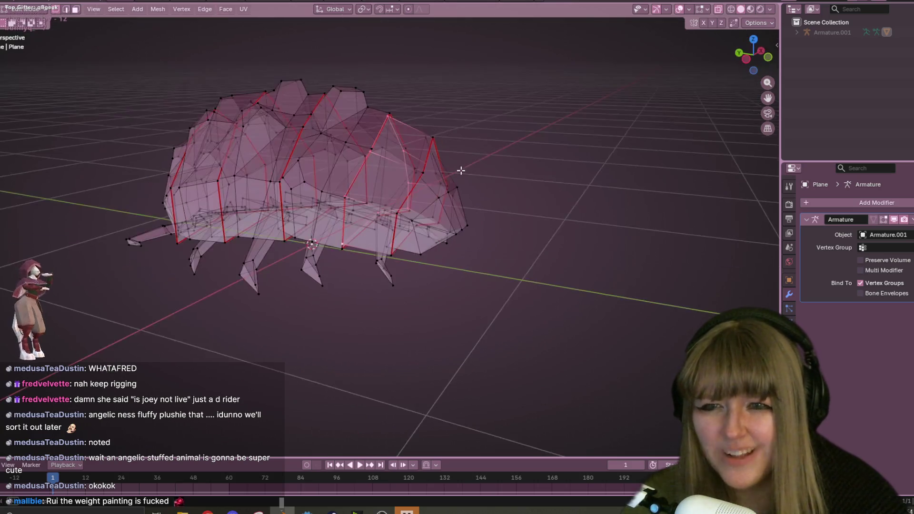
pyautogui.click(747, 58)
pyautogui.press('g')
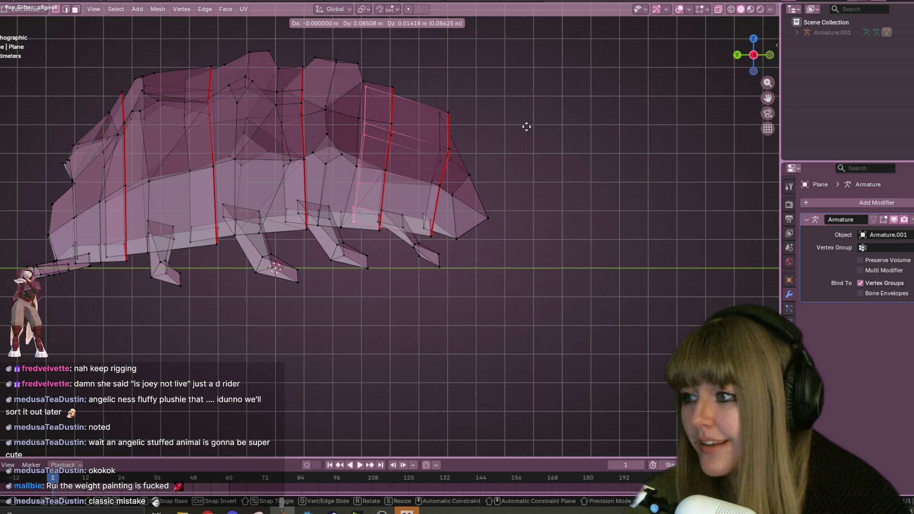
pyautogui.click(527, 125)
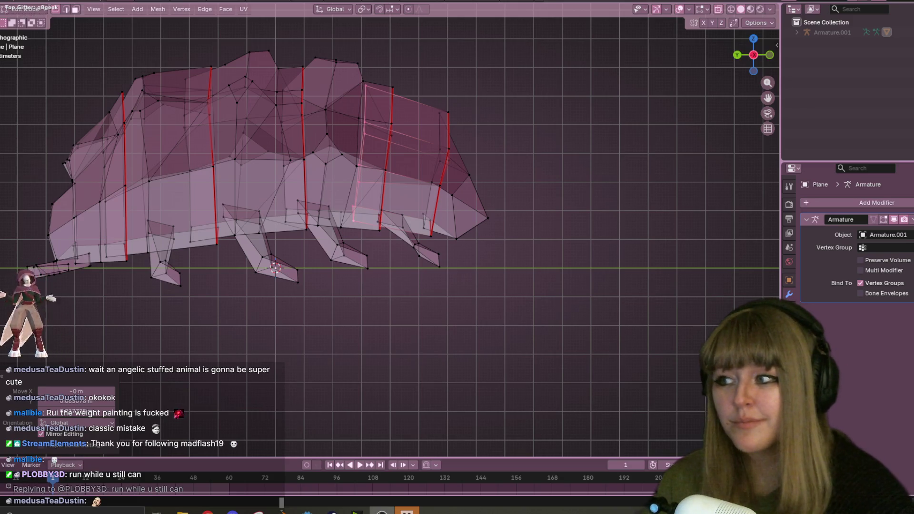
# Deselect the loop by picking a vertex and return to Object Mode to view the reshaped bug
pyautogui.keyDown('shift'); pyautogui.moveTo(251, 151); pyautogui.dragTo(362, 153, button='middle'); pyautogui.keyUp('shift')
pyautogui.click(298, 146)
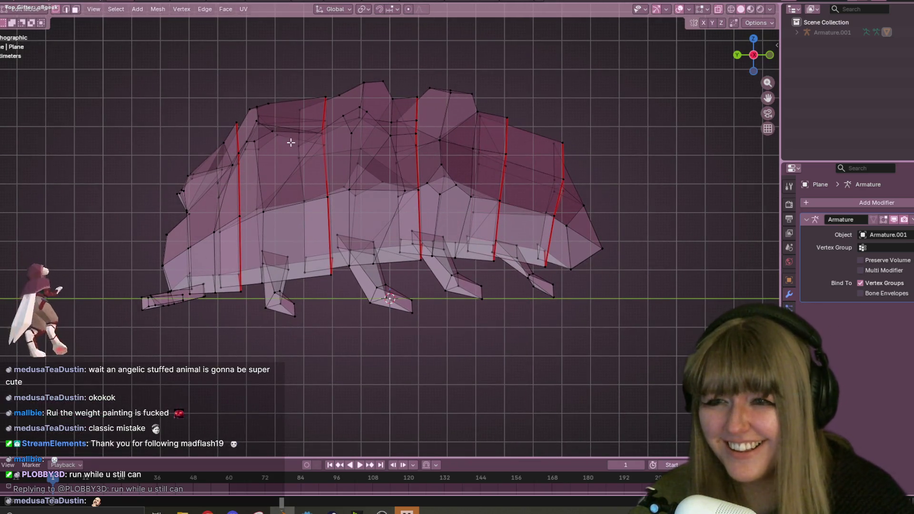
pyautogui.press('Tab')
pyautogui.scroll(-1, 312, 165)
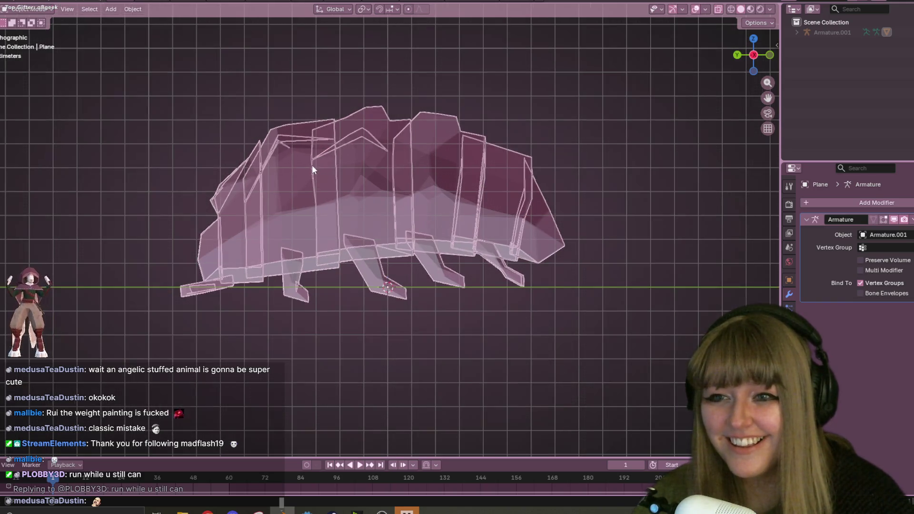
# Switch the pill bug to Weight Paint mode, unhide Armature.001, and turn off X-ray
pyautogui.click(27, 8)
pyautogui.click(33, 69)
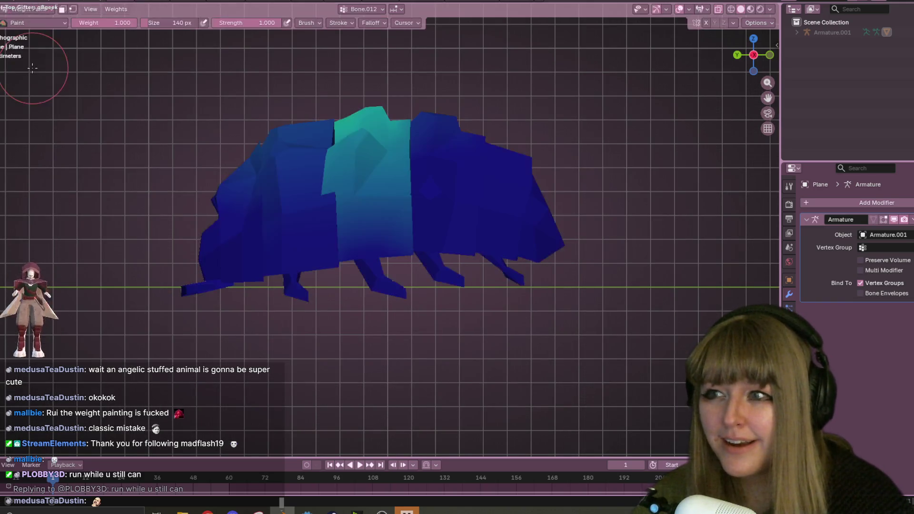
pyautogui.keyDown('ctrl'); pyautogui.click(833, 32); pyautogui.keyUp('ctrl')
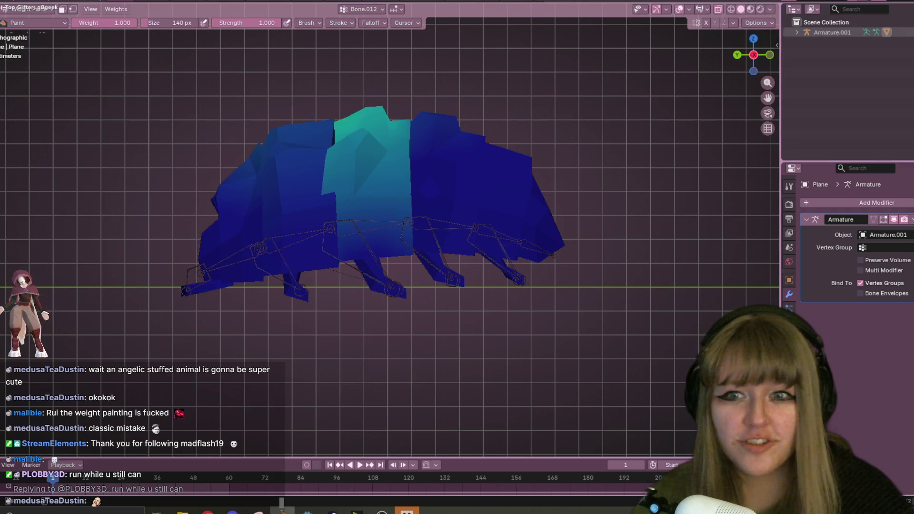
pyautogui.click(718, 9)
# Return to Object Mode and select the armature, then add the pill-bug mesh to the selection
pyautogui.moveTo(376, 227); pyautogui.dragTo(384, 250, button='middle')
pyautogui.click(29, 9)
pyautogui.click(32, 23)
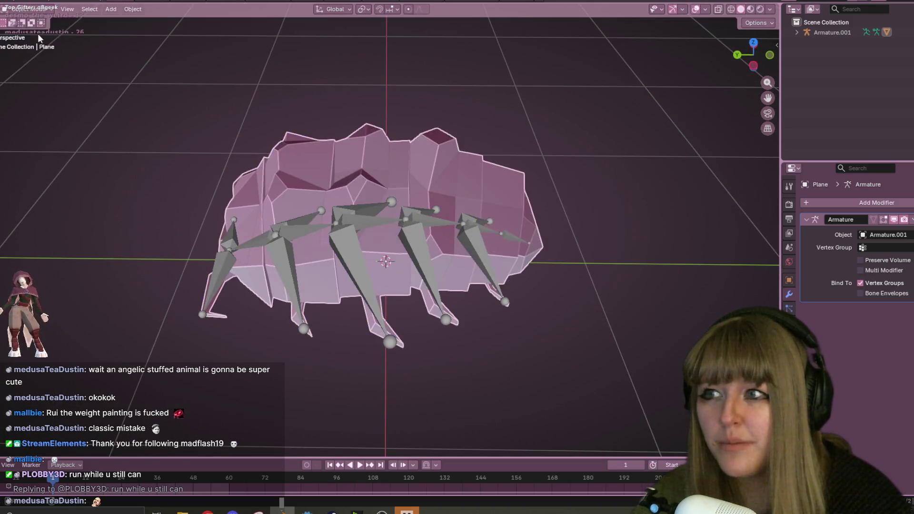
pyautogui.click(366, 255)
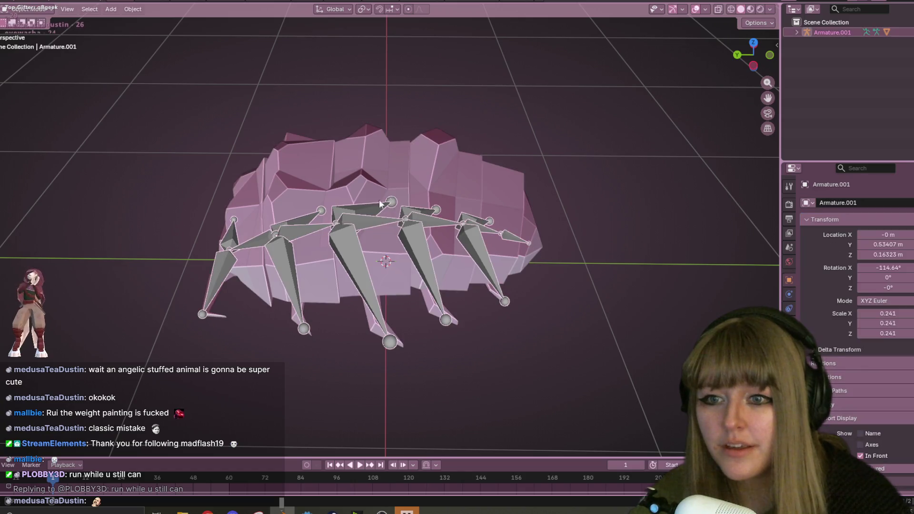
pyautogui.keyDown('shift'); pyautogui.click(411, 171); pyautogui.keyUp('shift')
pyautogui.click(28, 8)
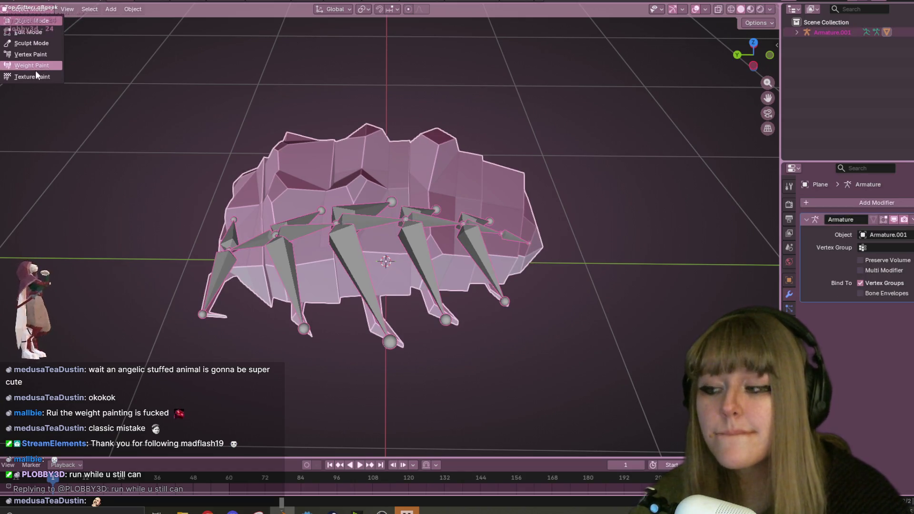
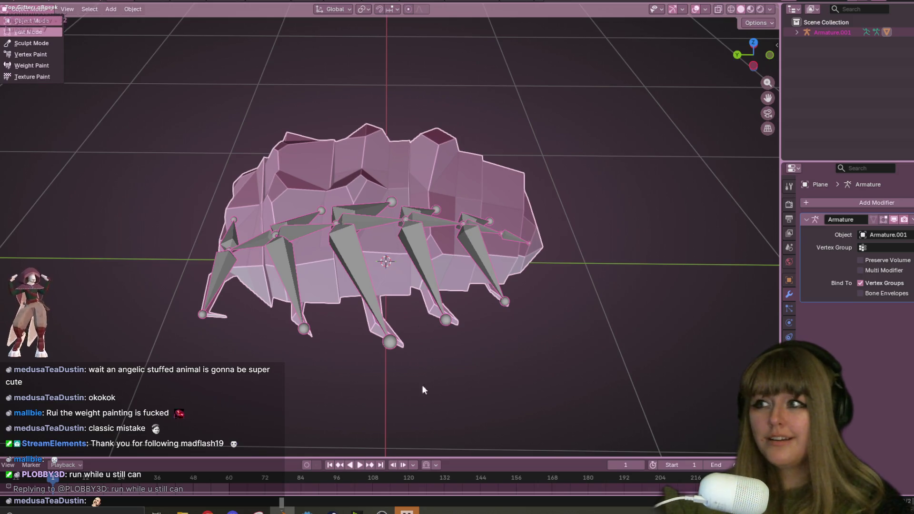
# Select the armature and then the creature mesh, and enter Weight Paint mode
pyautogui.press('Escape')
pyautogui.click(424, 239)
pyautogui.moveTo(485, 170); pyautogui.dragTo(585, 195, button='middle')
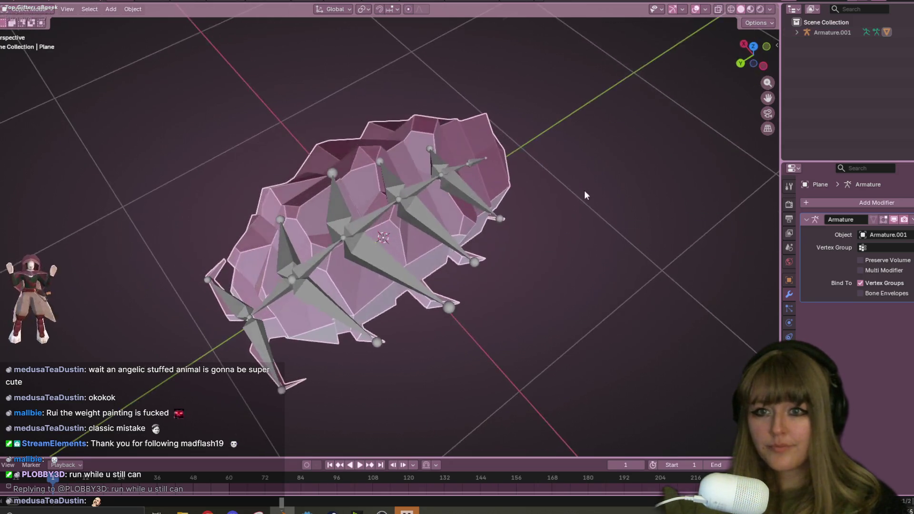
pyautogui.moveTo(635, 241); pyautogui.dragTo(498, 224, button='middle')
pyautogui.click(418, 241)
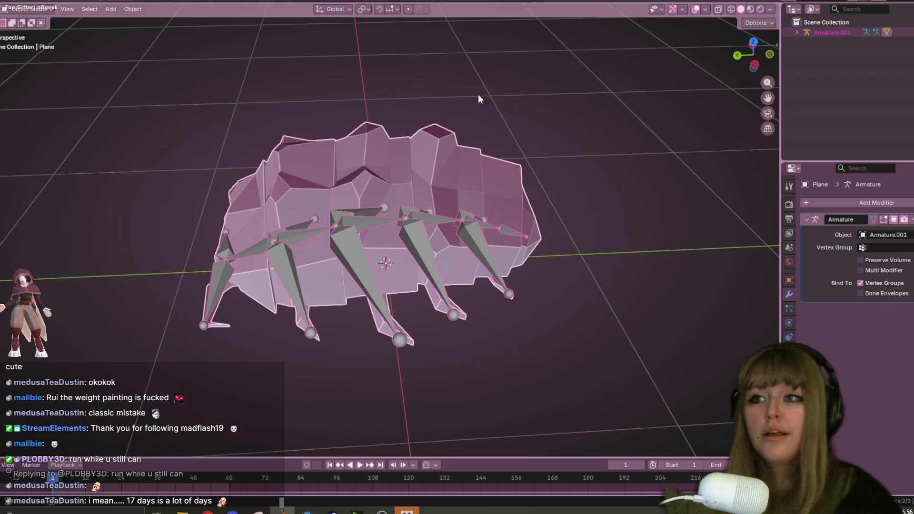
pyautogui.click(47, 9)
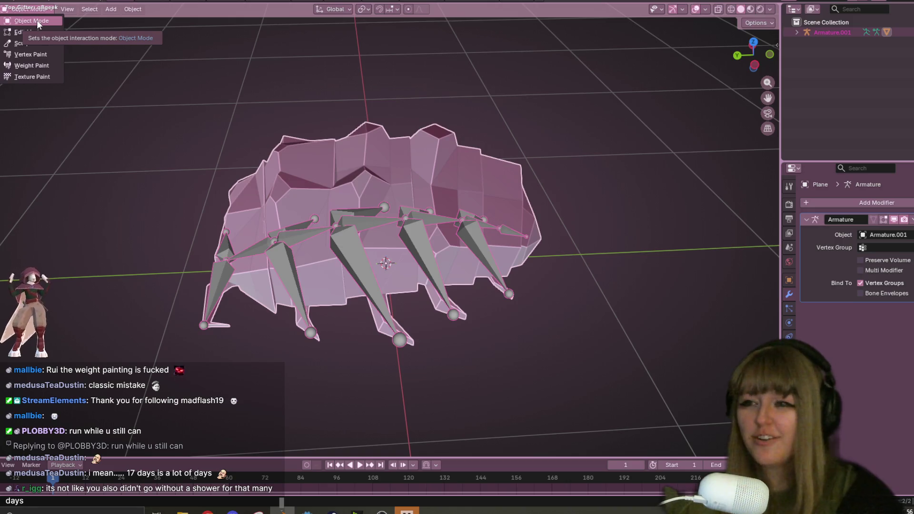
pyautogui.click(44, 66)
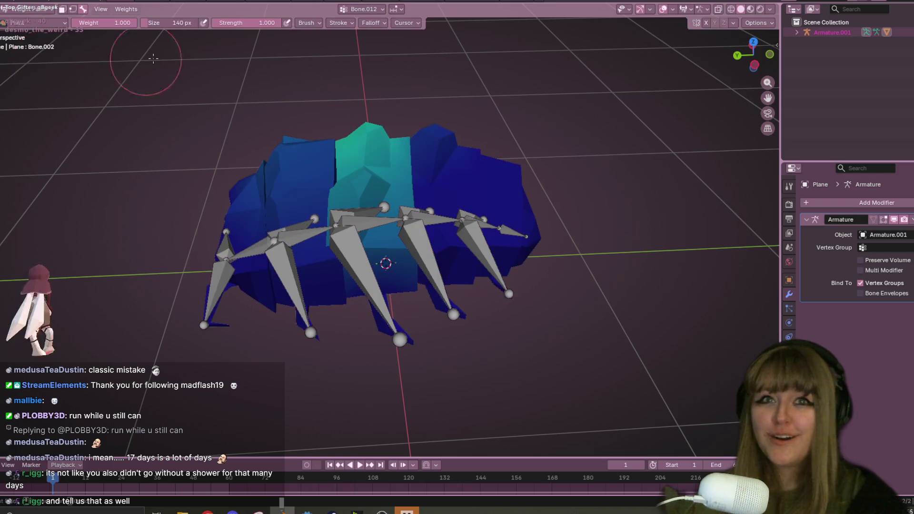
# Display Bone.003's weights, then Bone.011's weights, on the creature mesh
pyautogui.moveTo(431, 169)
pyautogui.mouseDown(button='middle')
pyautogui.moveTo(372, 224)
pyautogui.moveTo(364, 207)
pyautogui.mouseUp(button='middle')
pyautogui.keyDown('ctrl'); pyautogui.click(369, 214); pyautogui.keyUp('ctrl')
pyautogui.moveTo(396, 244); pyautogui.dragTo(390, 196, button='middle')
pyautogui.keyDown('ctrl'); pyautogui.click(322, 202); pyautogui.keyUp('ctrl')
pyautogui.moveTo(323, 202)
pyautogui.mouseDown(button='middle')
pyautogui.moveTo(368, 175)
pyautogui.moveTo(421, 228)
pyautogui.moveTo(416, 248)
pyautogui.mouseUp(button='middle')
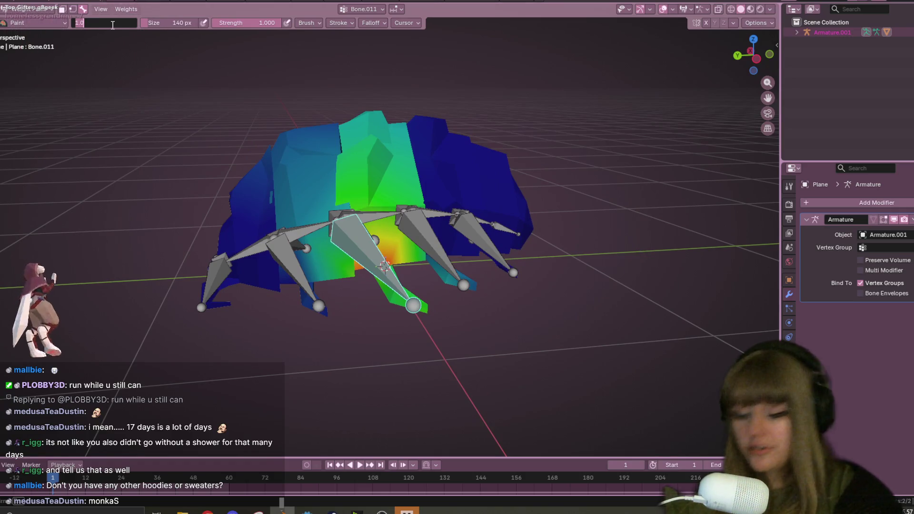
# Set the brush weight to 0 and paint the top and side of the body to zero
pyautogui.write('0')
pyautogui.press('Return')
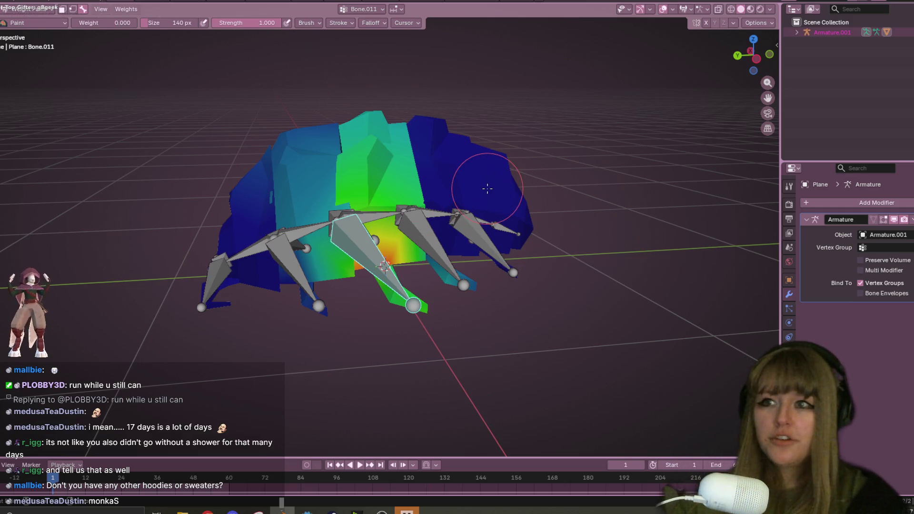
pyautogui.moveTo(345, 139); pyautogui.dragTo(386, 131)
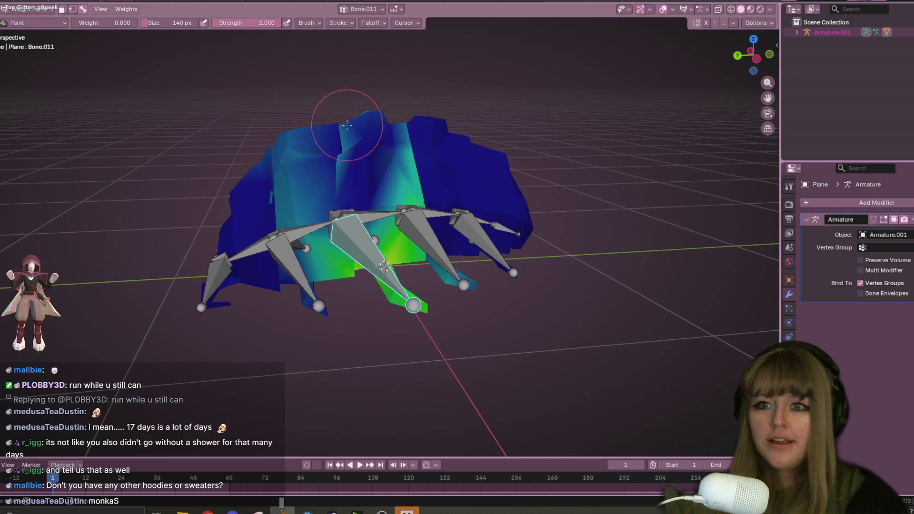
pyautogui.moveTo(304, 126)
pyautogui.mouseDown()
pyautogui.moveTo(312, 223)
pyautogui.moveTo(393, 229)
pyautogui.mouseUp()
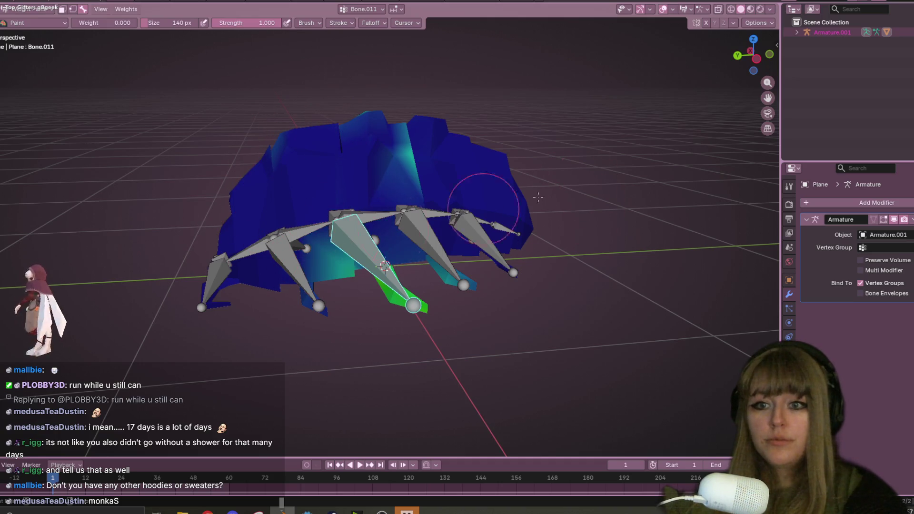
# Paint more of Bone.011's stray body weight to zero, including the cyan patch near the bone
pyautogui.moveTo(359, 155)
pyautogui.mouseDown(button='middle')
pyautogui.moveTo(328, 133)
pyautogui.moveTo(386, 112)
pyautogui.moveTo(467, 110)
pyautogui.mouseUp(button='middle')
pyautogui.moveTo(385, 206); pyautogui.dragTo(365, 139, button='middle')
pyautogui.moveTo(527, 202)
pyautogui.mouseDown(button='middle')
pyautogui.moveTo(495, 92)
pyautogui.moveTo(490, 124)
pyautogui.moveTo(504, 100)
pyautogui.moveTo(545, 218)
pyautogui.mouseUp(button='middle')
pyautogui.moveTo(428, 181); pyautogui.dragTo(329, 190)
pyautogui.moveTo(539, 208)
pyautogui.mouseDown(button='middle')
pyautogui.moveTo(418, 139)
pyautogui.moveTo(453, 116)
pyautogui.moveTo(481, 162)
pyautogui.moveTo(371, 160)
pyautogui.mouseUp(button='middle')
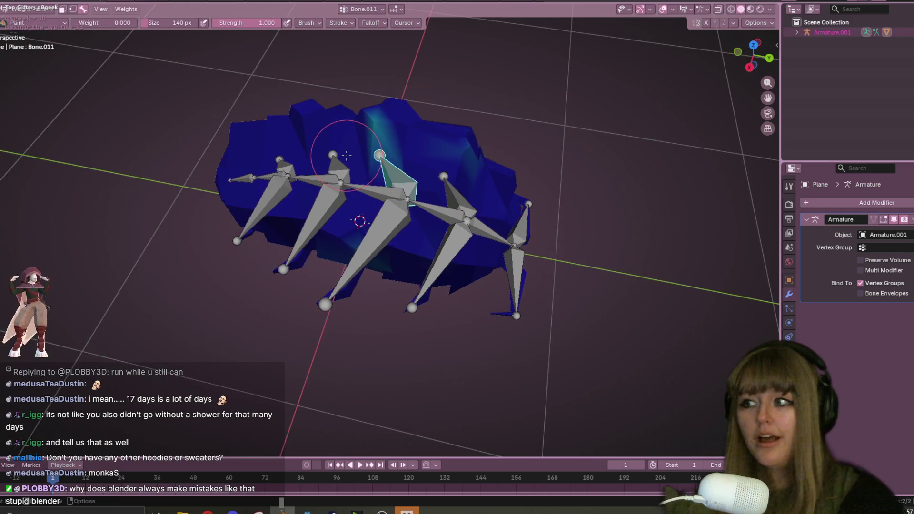
pyautogui.moveTo(246, 126); pyautogui.dragTo(475, 125)
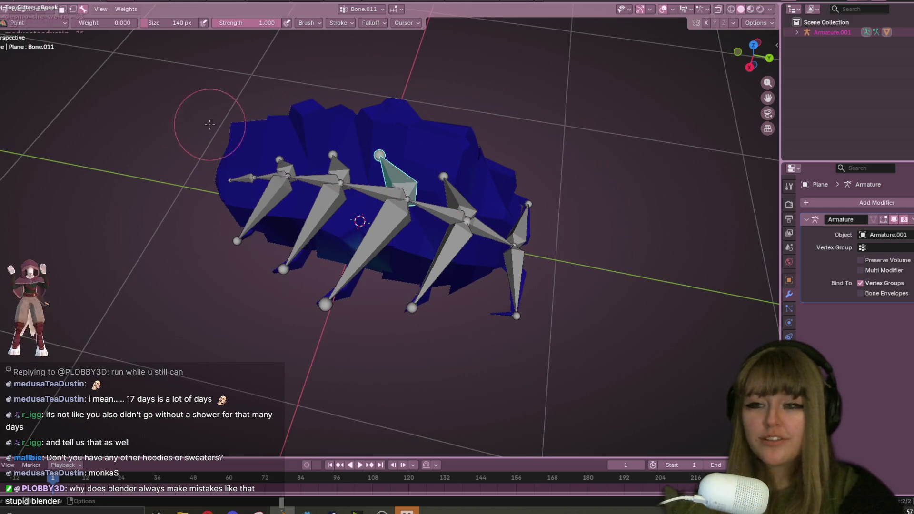
# In an orthographic top-down view, paint the teal patch near the leg to zero
pyautogui.moveTo(487, 201); pyautogui.dragTo(324, 184, button='middle')
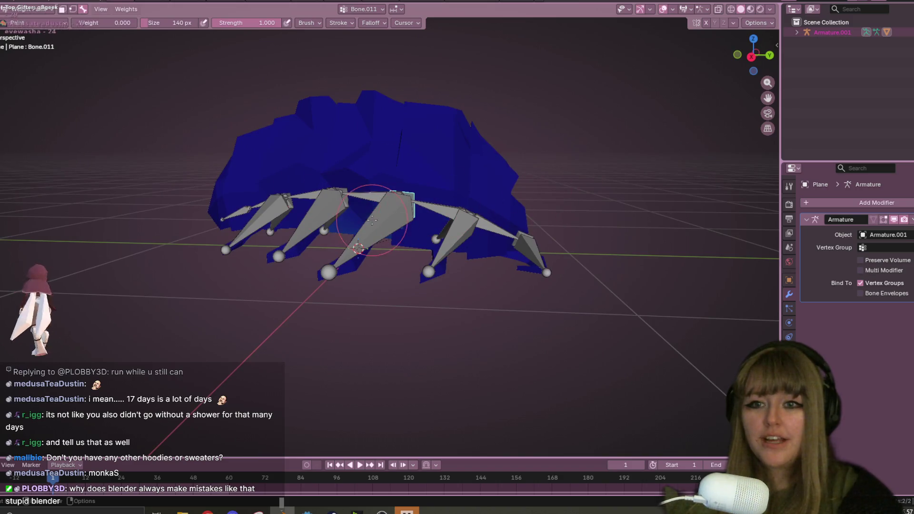
pyautogui.moveTo(589, 240)
pyautogui.mouseDown(button='middle')
pyautogui.moveTo(476, 295)
pyautogui.moveTo(362, 214)
pyautogui.mouseUp(button='middle')
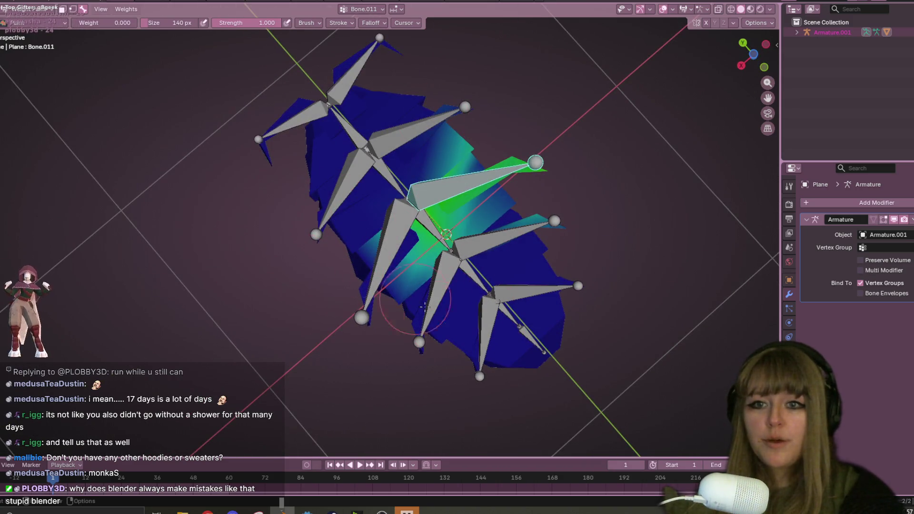
pyautogui.press('ctrl+KP_7')
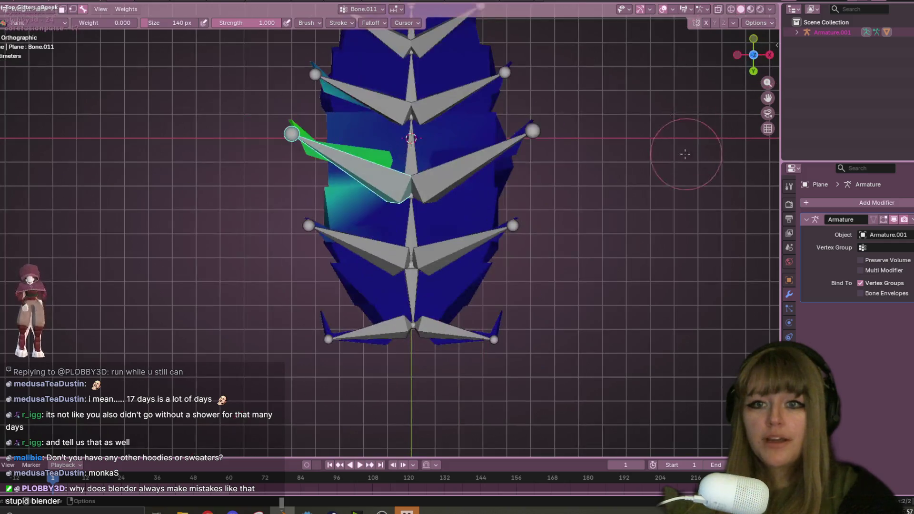
pyautogui.keyDown('shift'); pyautogui.moveTo(421, 109); pyautogui.dragTo(459, 175, button='middle'); pyautogui.keyUp('shift')
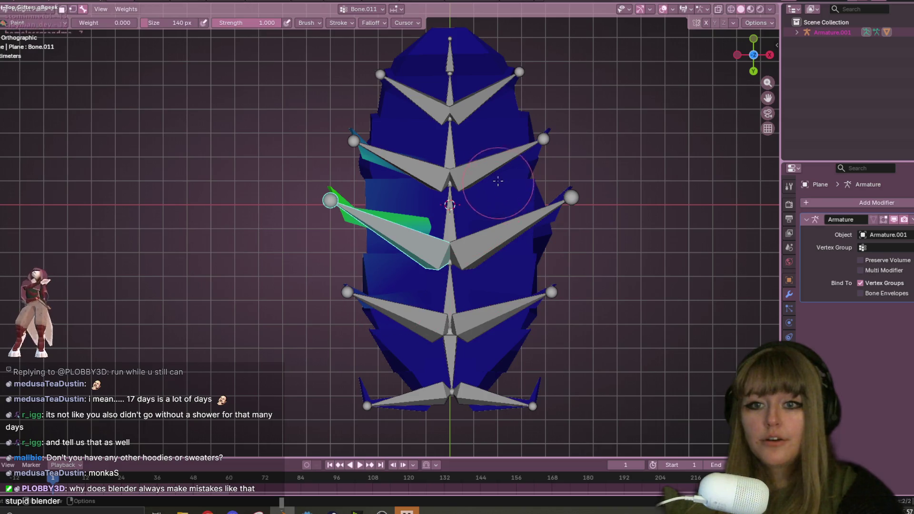
pyautogui.moveTo(349, 97); pyautogui.dragTo(427, 167)
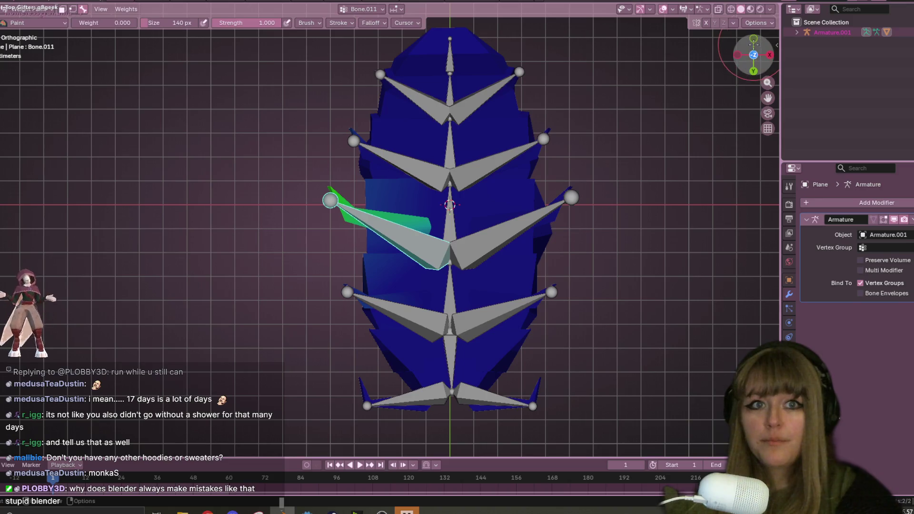
# Rotate the leg bone in front view to test the cleaned weights
pyautogui.click(753, 38)
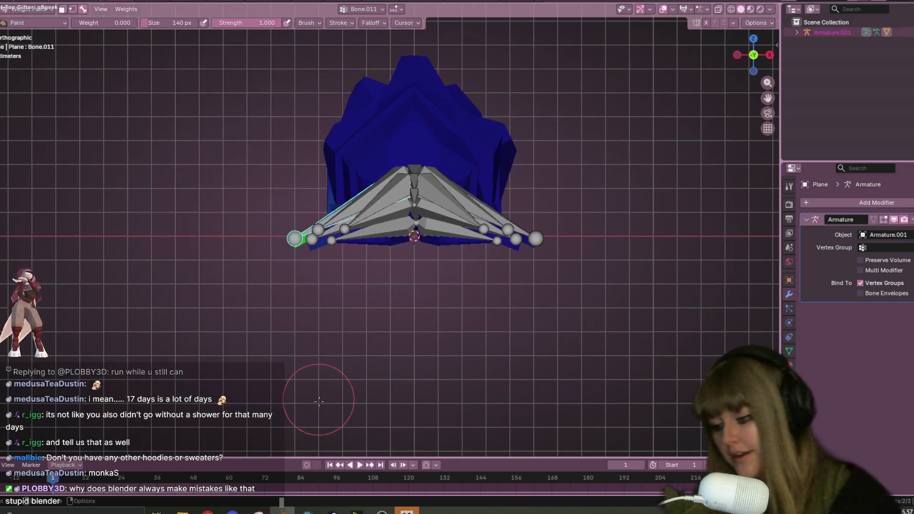
pyautogui.press('r')
pyautogui.click(714, 375)
pyautogui.moveTo(704, 378)
pyautogui.mouseDown(button='middle')
pyautogui.moveTo(547, 221)
pyautogui.moveTo(561, 209)
pyautogui.mouseUp(button='middle')
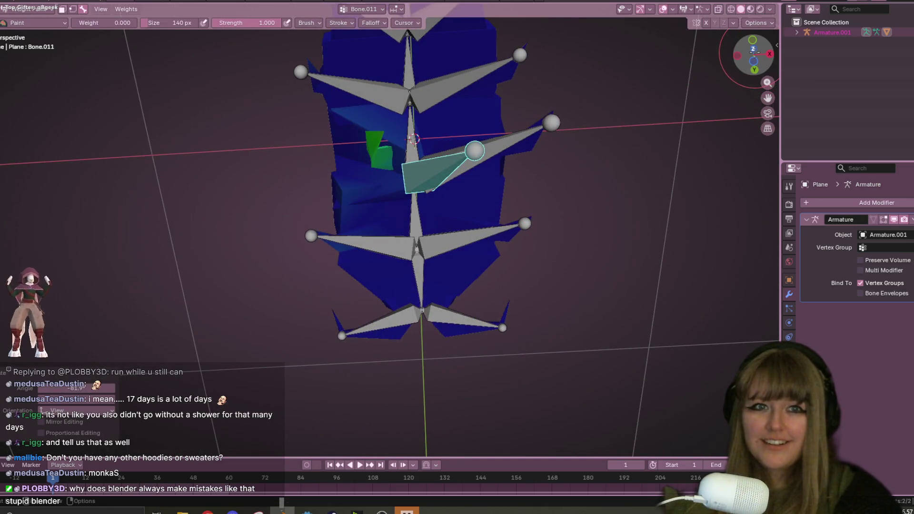
pyautogui.click(753, 49)
pyautogui.scroll(3, 495, 104)
# Inspect the posed armature's deformation from several angles and begin editing the brush weight
pyautogui.moveTo(510, 258)
pyautogui.mouseDown(button='middle')
pyautogui.moveTo(595, 308)
pyautogui.moveTo(602, 249)
pyautogui.mouseUp(button='middle')
pyautogui.moveTo(357, 250)
pyautogui.mouseDown(button='middle')
pyautogui.moveTo(443, 290)
pyautogui.moveTo(506, 302)
pyautogui.moveTo(406, 299)
pyautogui.moveTo(428, 307)
pyautogui.mouseUp(button='middle')
pyautogui.moveTo(368, 322)
pyautogui.mouseDown(button='middle')
pyautogui.moveTo(453, 214)
pyautogui.moveTo(462, 243)
pyautogui.moveTo(454, 264)
pyautogui.mouseUp(button='middle')
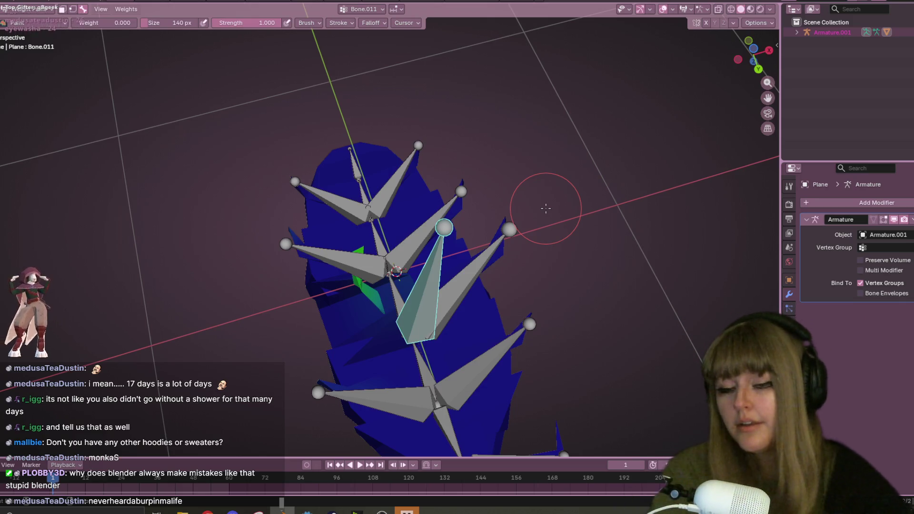
pyautogui.moveTo(453, 296); pyautogui.dragTo(419, 263, button='middle')
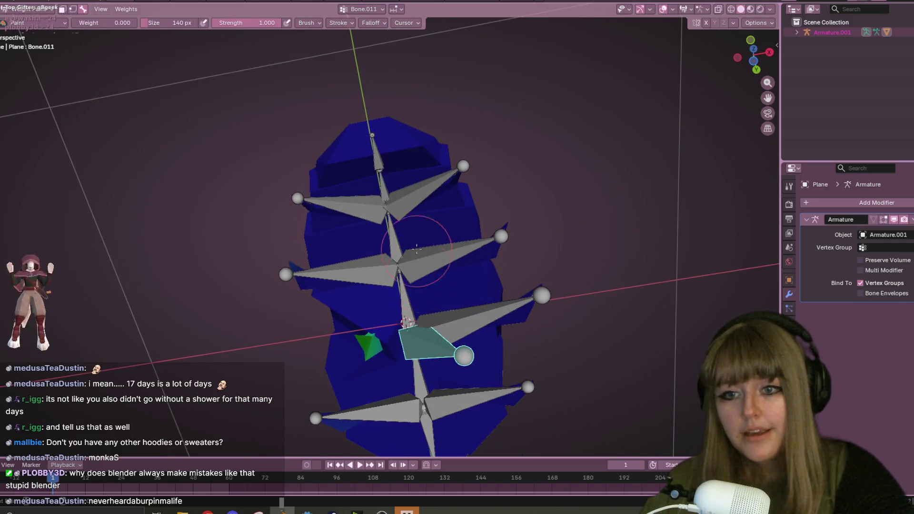
pyautogui.moveTo(400, 371)
pyautogui.mouseDown(button='middle')
pyautogui.moveTo(459, 241)
pyautogui.moveTo(398, 98)
pyautogui.mouseUp(button='middle')
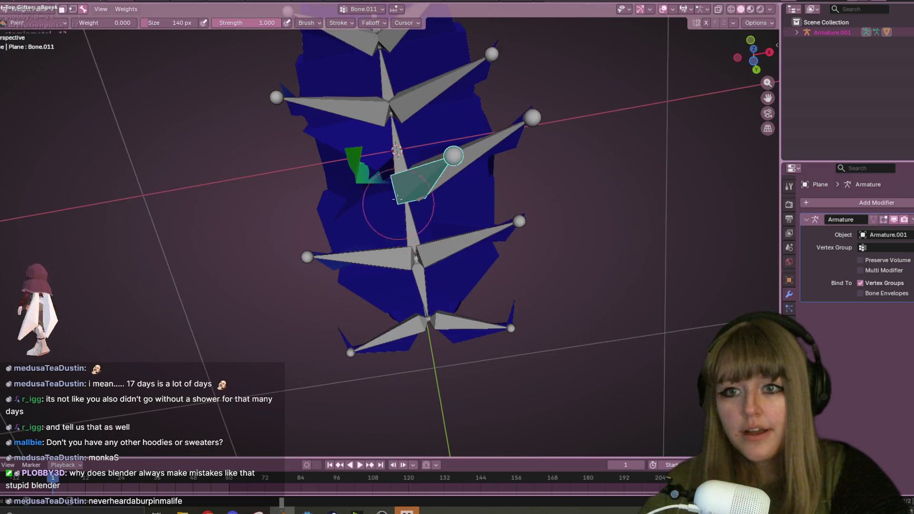
pyautogui.moveTo(318, 127); pyautogui.dragTo(617, 71, button='middle')
pyautogui.moveTo(499, 195); pyautogui.dragTo(550, 218, button='middle')
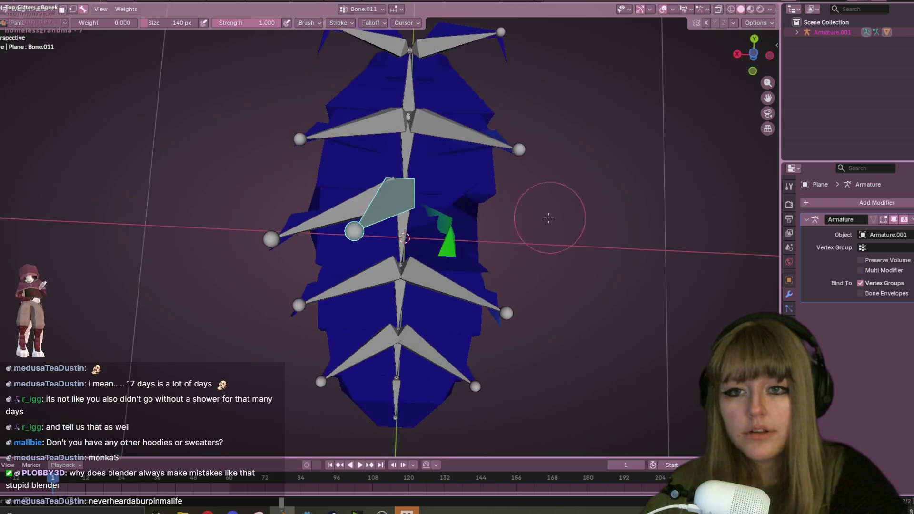
pyautogui.moveTo(401, 190); pyautogui.dragTo(367, 194, button='middle')
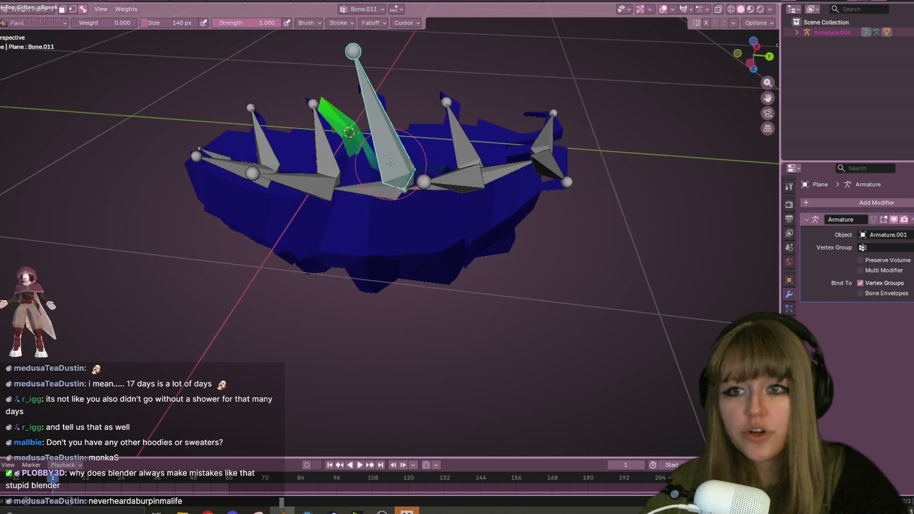
pyautogui.moveTo(432, 199)
pyautogui.mouseDown(button='middle')
pyautogui.moveTo(616, 65)
pyautogui.moveTo(611, 200)
pyautogui.mouseUp(button='middle')
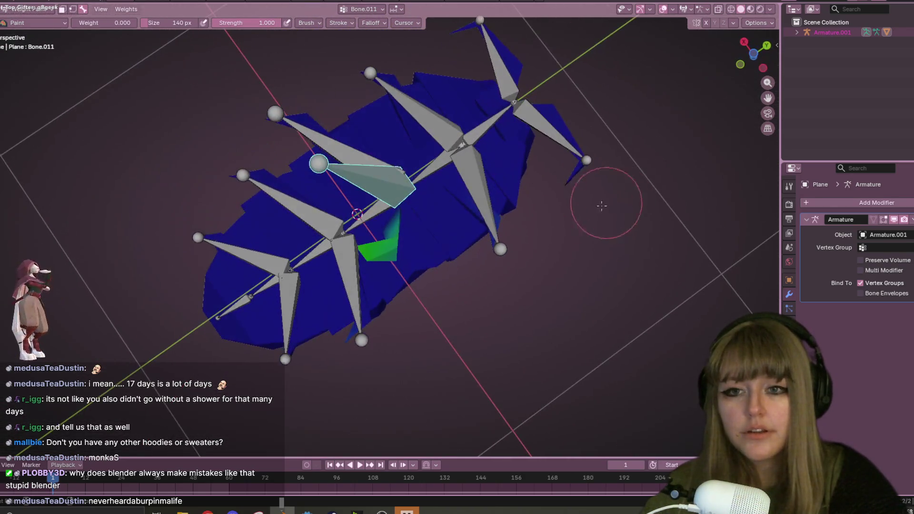
pyautogui.moveTo(568, 181)
pyautogui.mouseDown(button='middle')
pyautogui.moveTo(643, 214)
pyautogui.moveTo(700, 224)
pyautogui.moveTo(690, 229)
pyautogui.mouseUp(button='middle')
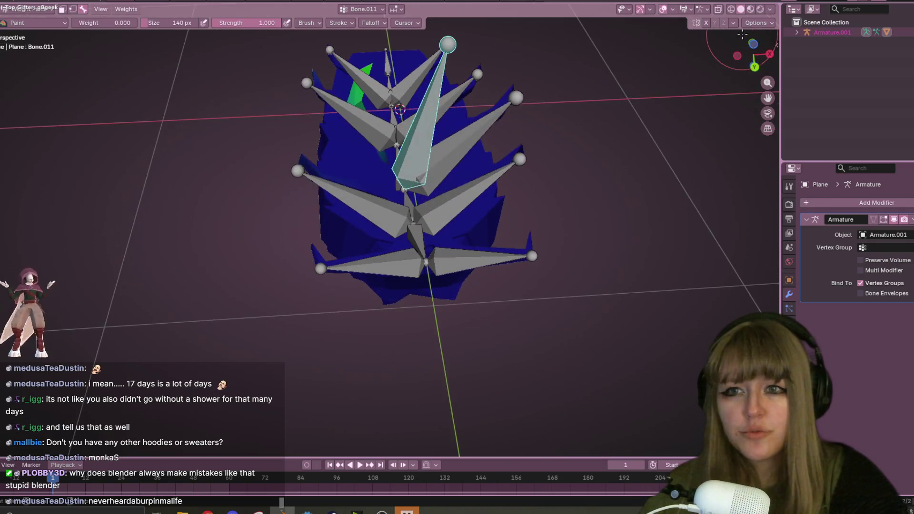
pyautogui.click(116, 23)
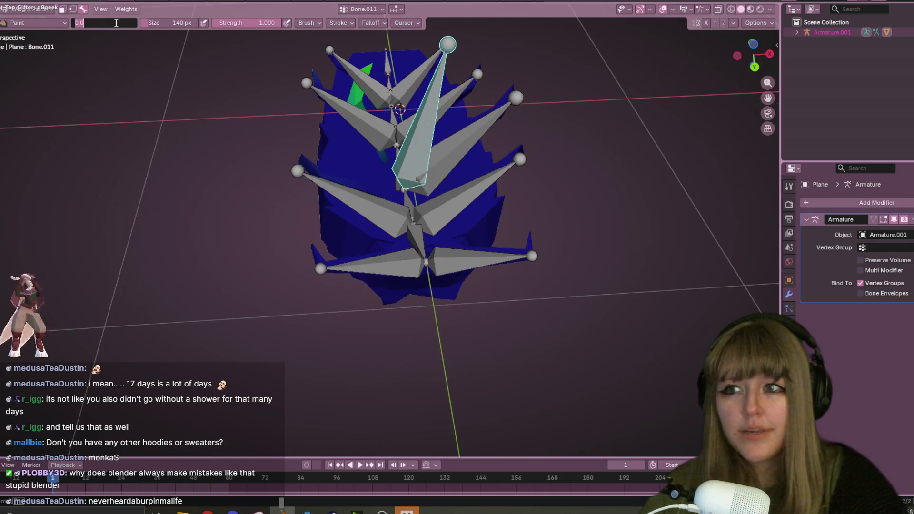
pyautogui.write('1')
# Set the brush weight to 1 and inspect the weighted leg from front and side views
pyautogui.press('Return')
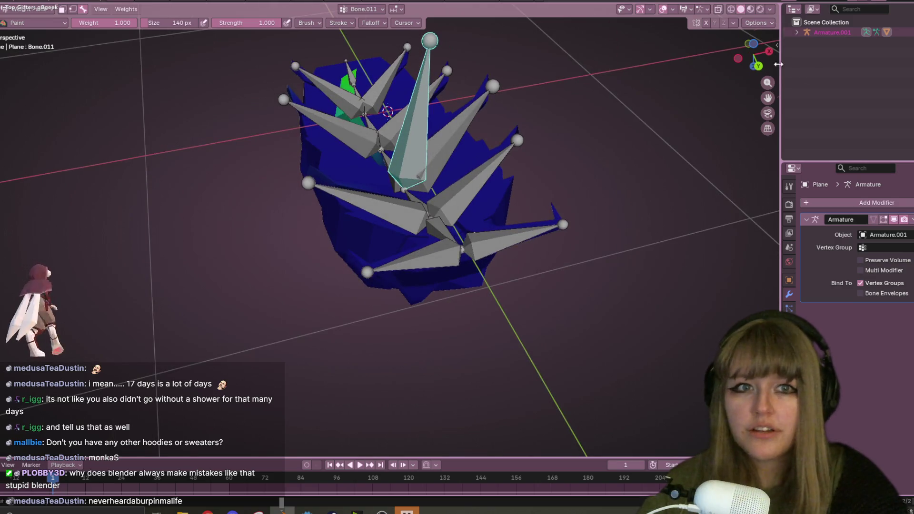
pyautogui.click(745, 48)
pyautogui.scroll(1, 585, 185)
pyautogui.keyDown('shift'); pyautogui.moveTo(611, 283); pyautogui.dragTo(557, 233, button='middle'); pyautogui.keyUp('shift')
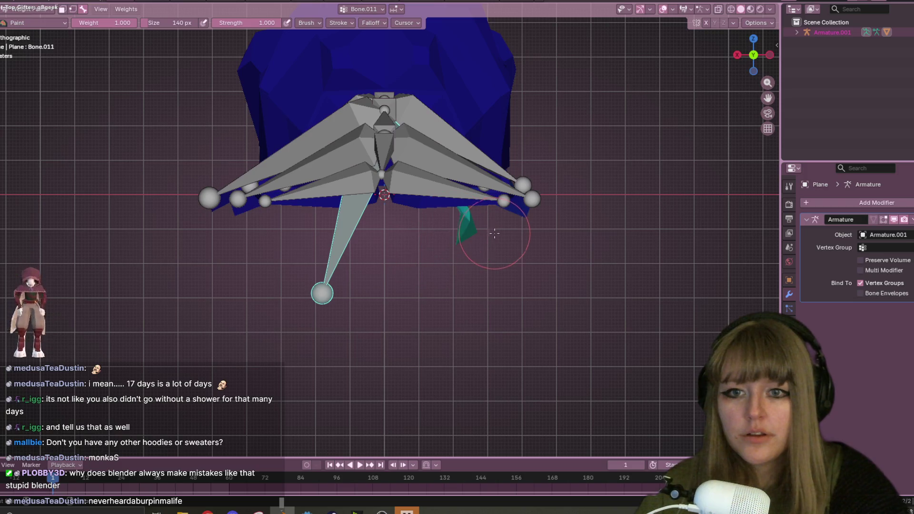
pyautogui.moveTo(455, 258); pyautogui.dragTo(704, 102, button='middle')
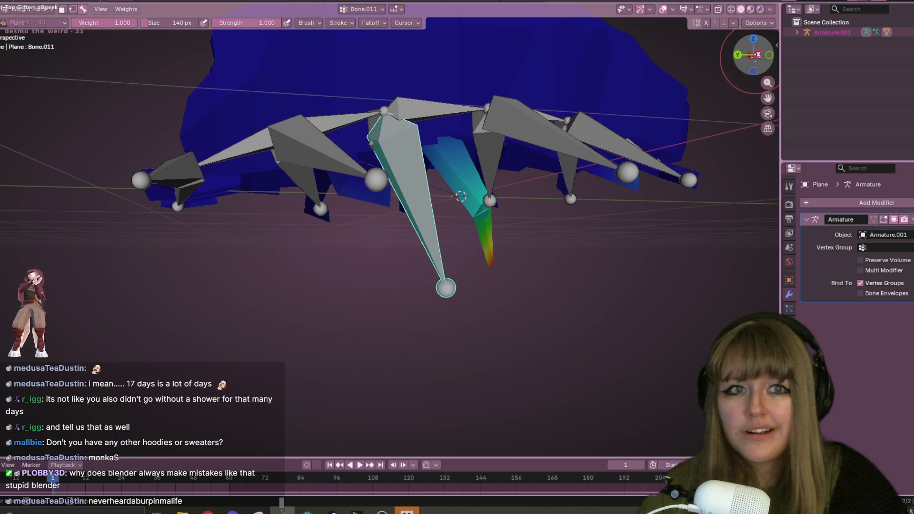
pyautogui.click(756, 56)
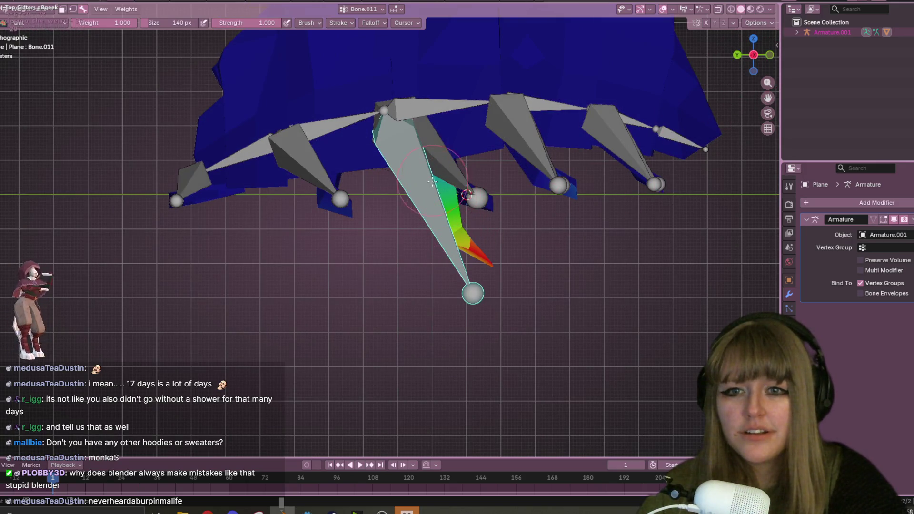
pyautogui.moveTo(476, 224)
pyautogui.mouseDown(button='middle')
pyautogui.moveTo(506, 160)
pyautogui.moveTo(728, 186)
pyautogui.mouseUp(button='middle')
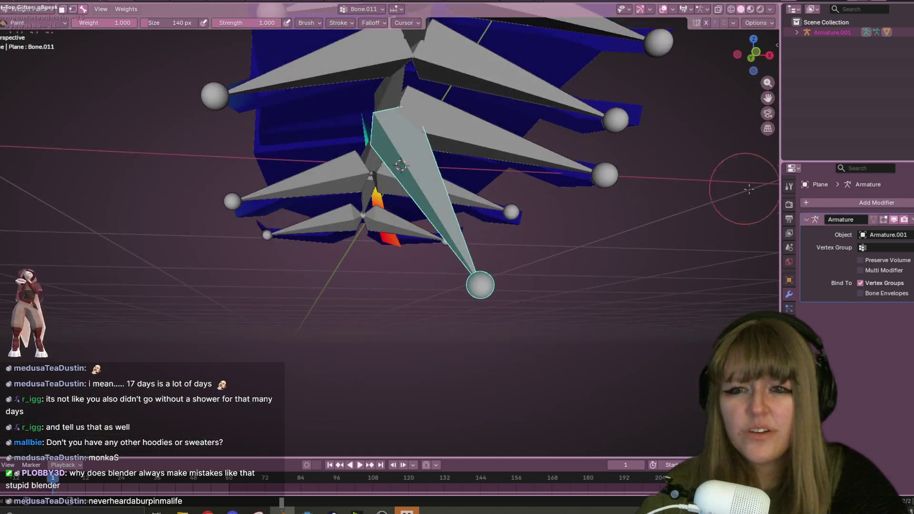
# Hide the armature bones and inspect the weighted mesh from below and the side
pyautogui.click(907, 32)
pyautogui.moveTo(476, 200); pyautogui.dragTo(424, 143, button='middle')
pyautogui.moveTo(436, 177); pyautogui.dragTo(341, 169, button='middle')
pyautogui.moveTo(320, 227)
pyautogui.mouseDown(button='middle')
pyautogui.moveTo(428, 176)
pyautogui.moveTo(280, 201)
pyautogui.mouseUp(button='middle')
pyautogui.scroll(-5, 318, 172)
pyautogui.moveTo(490, 167)
pyautogui.mouseDown(button='middle')
pyautogui.moveTo(589, 179)
pyautogui.moveTo(619, 157)
pyautogui.moveTo(676, 198)
pyautogui.moveTo(432, 215)
pyautogui.mouseUp(button='middle')
# Play the animation to test the leg, stop it back at frame 1, and select Bone.013
pyautogui.press('space')
pyautogui.moveTo(432, 214); pyautogui.dragTo(429, 213)
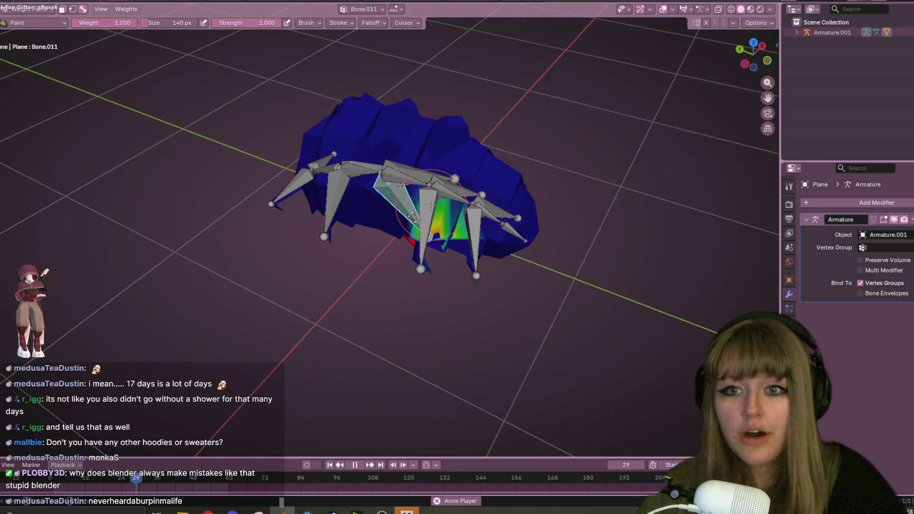
pyautogui.press('space')
pyautogui.hotkey('ctrl', 'z')
pyautogui.moveTo(490, 197)
pyautogui.mouseDown(button='middle')
pyautogui.moveTo(472, 181)
pyautogui.moveTo(444, 204)
pyautogui.moveTo(588, 192)
pyautogui.mouseUp(button='middle')
pyautogui.keyDown('ctrl'); pyautogui.click(444, 204); pyautogui.keyUp('ctrl')
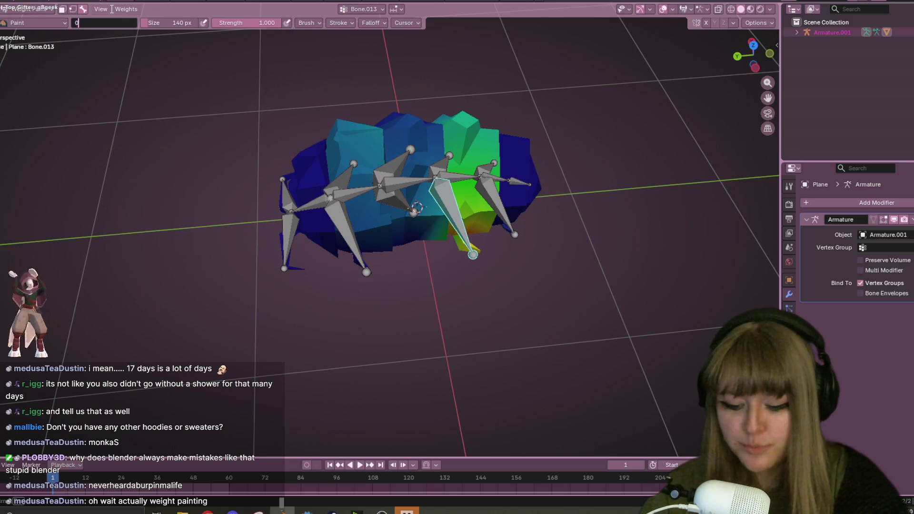
# Set brush weight 0 and erase Bone.013's stray weight along the body in side view
pyautogui.press('Return')
pyautogui.moveTo(470, 138)
pyautogui.mouseDown(button='middle')
pyautogui.moveTo(527, 143)
pyautogui.moveTo(530, 119)
pyautogui.mouseUp(button='middle')
pyautogui.moveTo(650, 163); pyautogui.dragTo(523, 183, button='middle')
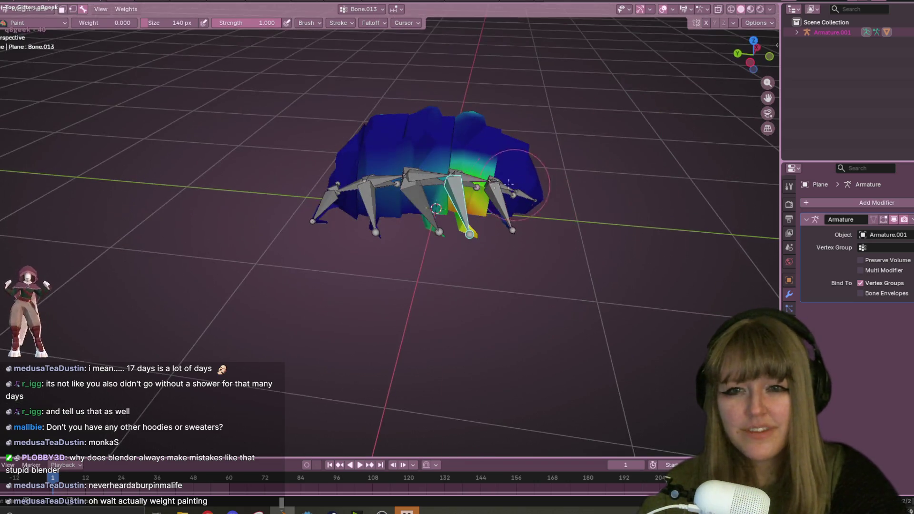
pyautogui.click(757, 47)
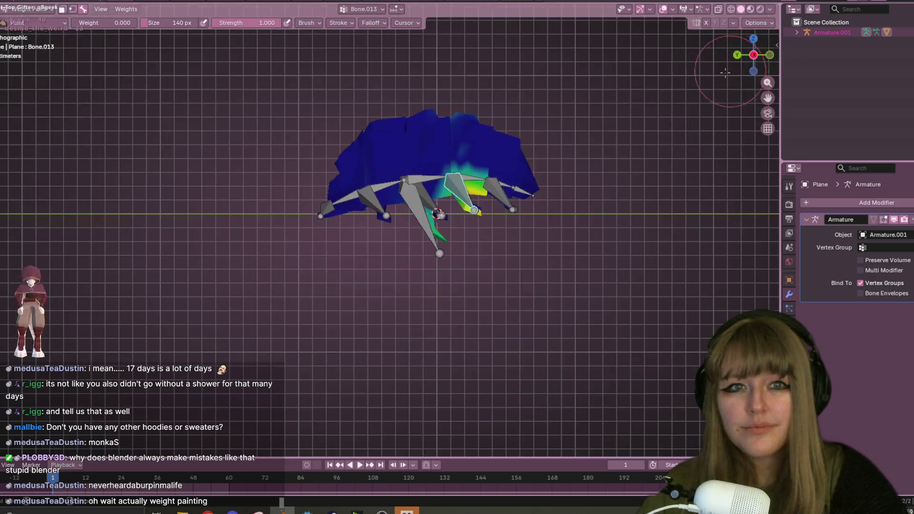
pyautogui.moveTo(515, 132)
pyautogui.mouseDown()
pyautogui.moveTo(534, 148)
pyautogui.moveTo(498, 126)
pyautogui.moveTo(459, 170)
pyautogui.mouseUp()
pyautogui.moveTo(504, 129); pyautogui.dragTo(469, 176)
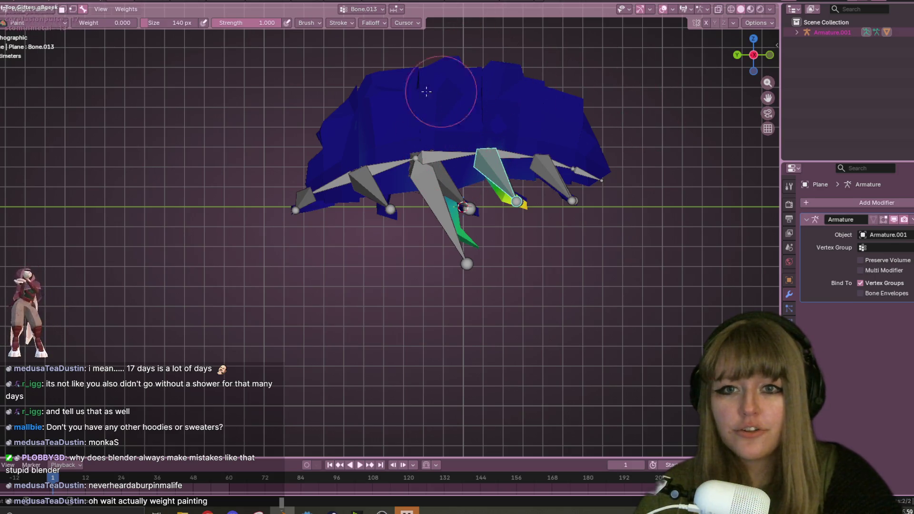
# Clear the stray teal and cyan weight on the body from the top and bottom views
pyautogui.moveTo(748, 48); pyautogui.dragTo(750, 42)
pyautogui.click(754, 39)
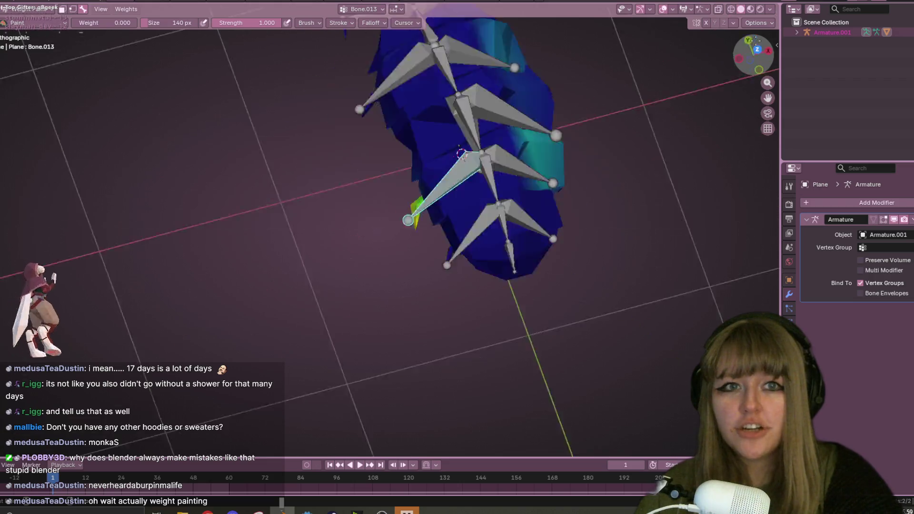
pyautogui.keyDown('shift'); pyautogui.moveTo(706, 98); pyautogui.dragTo(646, 134, button='middle'); pyautogui.keyUp('shift')
pyautogui.moveTo(487, 97)
pyautogui.mouseDown()
pyautogui.moveTo(457, 223)
pyautogui.moveTo(448, 102)
pyautogui.moveTo(484, 23)
pyautogui.mouseUp()
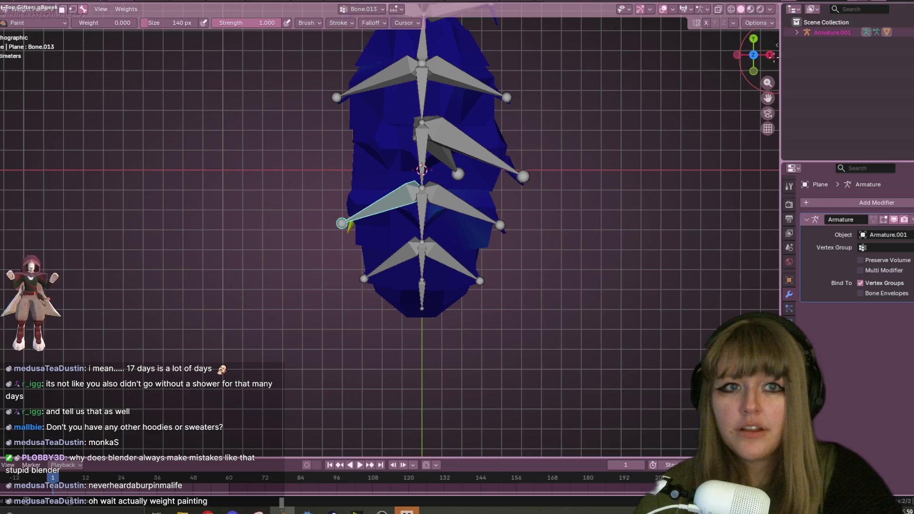
pyautogui.click(770, 56)
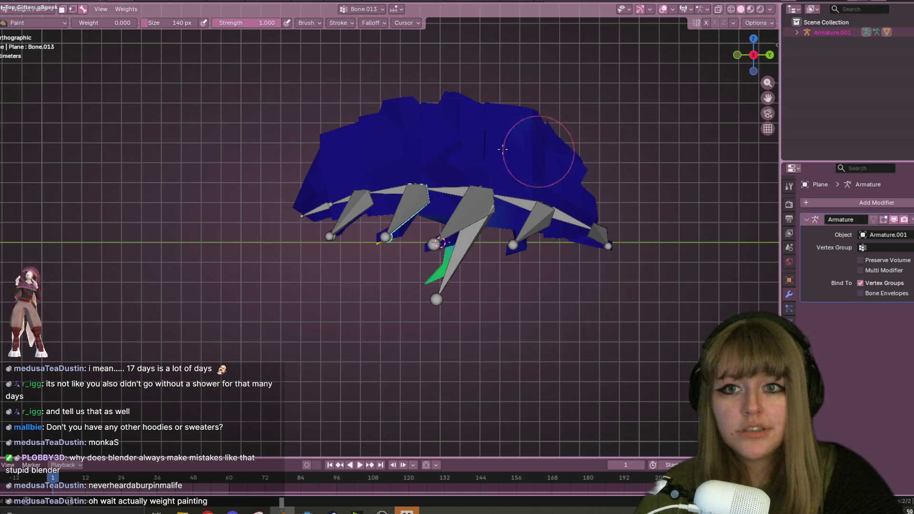
pyautogui.click(754, 71)
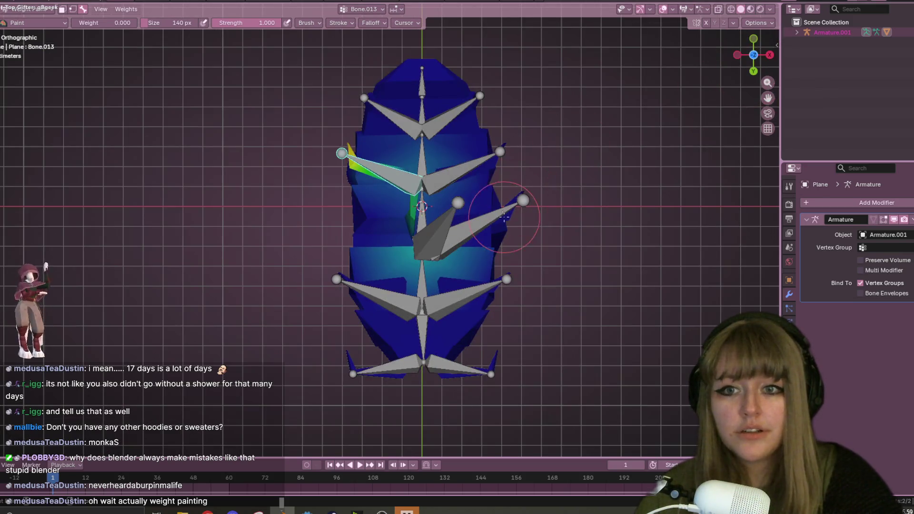
pyautogui.moveTo(428, 293)
pyautogui.mouseDown()
pyautogui.moveTo(435, 191)
pyautogui.moveTo(449, 205)
pyautogui.mouseUp()
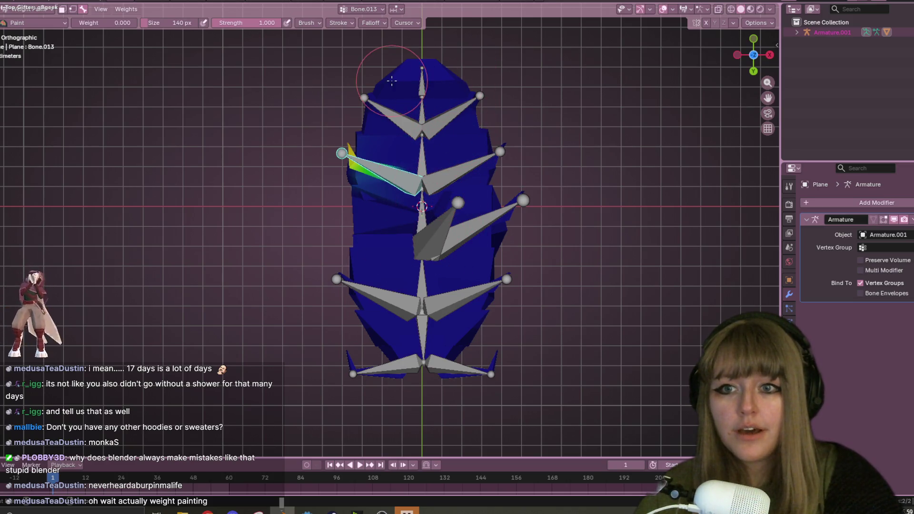
# Rotate Bone.013 in front view to test it, then isolate the mesh in local view
pyautogui.moveTo(275, 192)
pyautogui.mouseDown(button='middle')
pyautogui.moveTo(562, 198)
pyautogui.moveTo(443, 190)
pyautogui.mouseUp(button='middle')
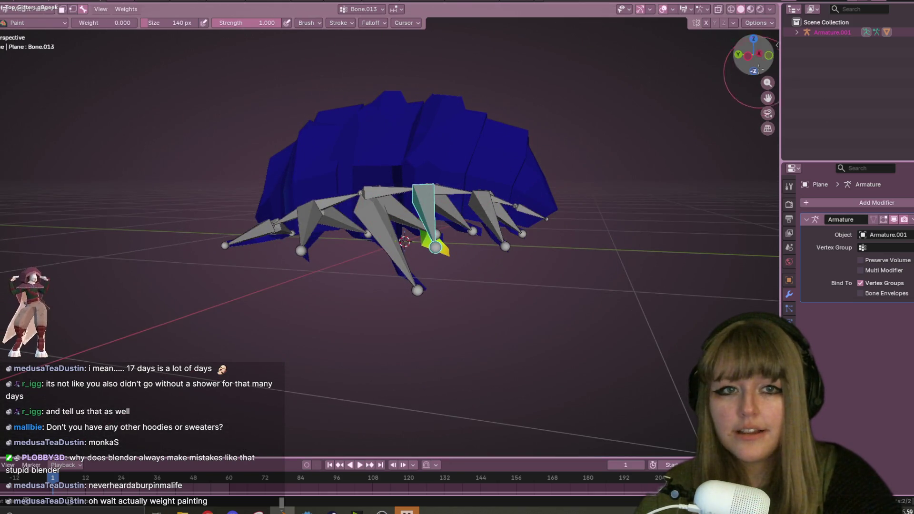
pyautogui.click(768, 55)
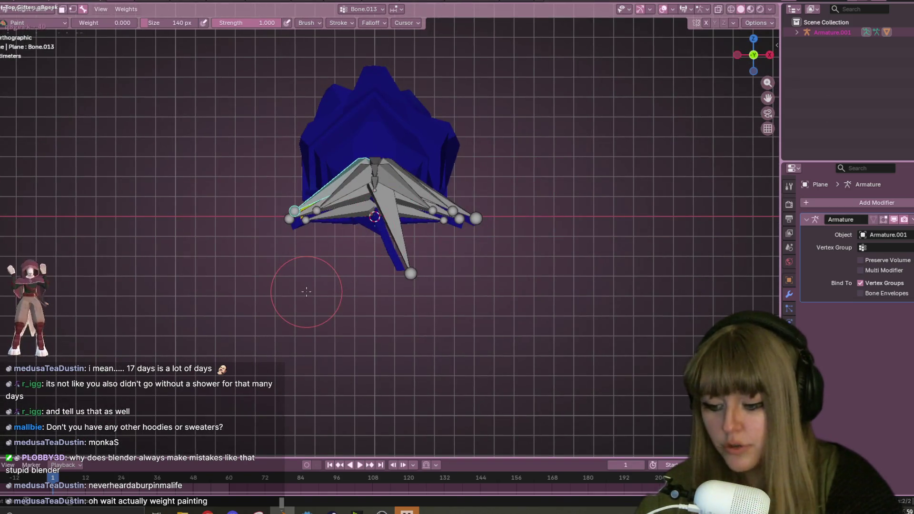
pyautogui.press('r')
pyautogui.click(462, 351)
pyautogui.moveTo(462, 351)
pyautogui.mouseDown(button='middle')
pyautogui.moveTo(612, 187)
pyautogui.moveTo(608, 82)
pyautogui.moveTo(547, 200)
pyautogui.moveTo(618, 175)
pyautogui.moveTo(626, 123)
pyautogui.moveTo(563, 122)
pyautogui.moveTo(531, 168)
pyautogui.moveTo(526, 95)
pyautogui.mouseUp(button='middle')
pyautogui.press('KP_Divide')
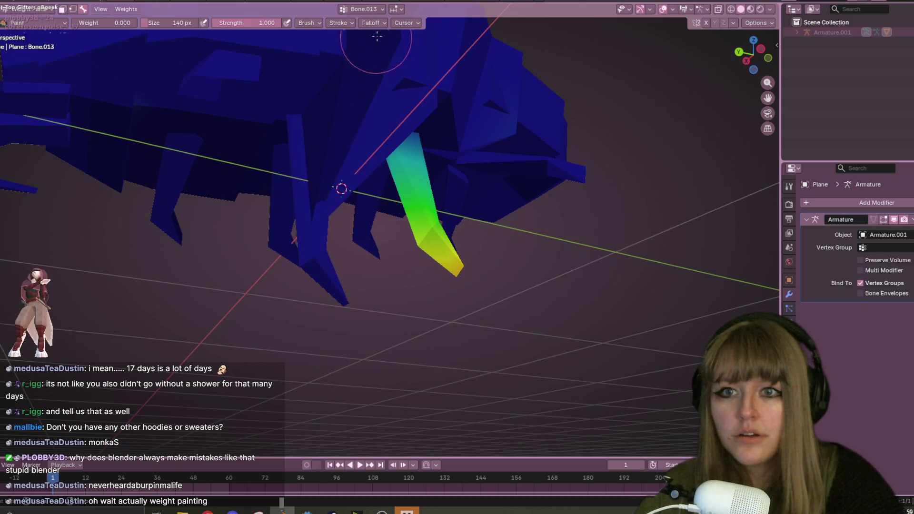
# Leave local view, select Bone.011, and isolate the mesh again to inspect the legs close up
pyautogui.scroll(-5, 503, 36)
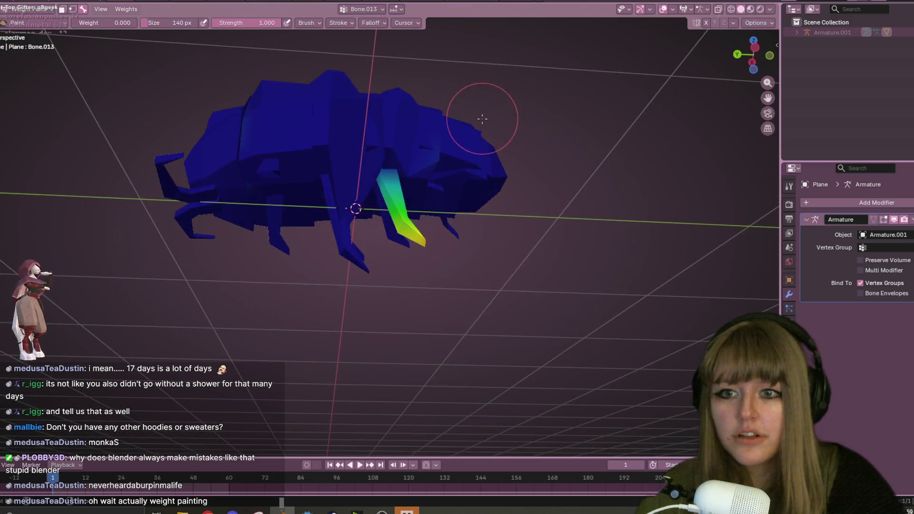
pyautogui.press('KP_Divide')
pyautogui.keyDown('ctrl'); pyautogui.click(328, 203); pyautogui.keyUp('ctrl')
pyautogui.moveTo(328, 203); pyautogui.dragTo(653, 139, button='middle')
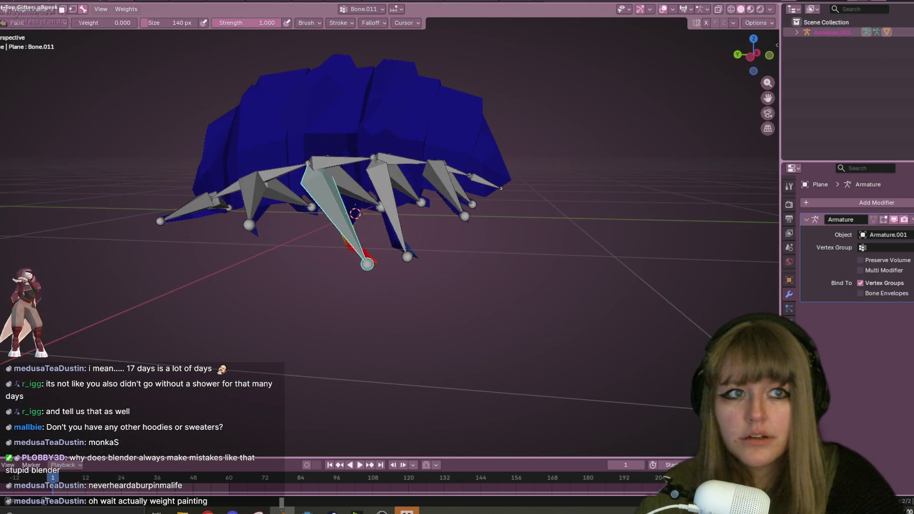
pyautogui.press('KP_Divide')
pyautogui.moveTo(351, 214)
pyautogui.mouseDown(button='middle')
pyautogui.moveTo(473, 75)
pyautogui.moveTo(364, 152)
pyautogui.moveTo(449, 139)
pyautogui.moveTo(445, 171)
pyautogui.moveTo(422, 133)
pyautogui.moveTo(468, 130)
pyautogui.moveTo(381, 173)
pyautogui.moveTo(378, 152)
pyautogui.mouseUp(button='middle')
pyautogui.scroll(5, 364, 152)
# Check the painted leg from lower and raised angles, then return to Object Mode
pyautogui.press('Tab')
pyautogui.press('Tab')
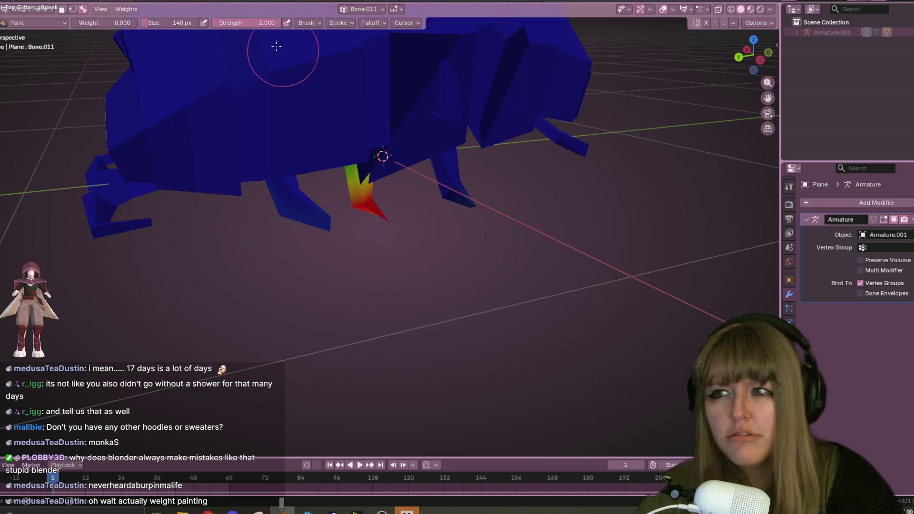
pyautogui.moveTo(354, 97); pyautogui.dragTo(407, 85, button='middle')
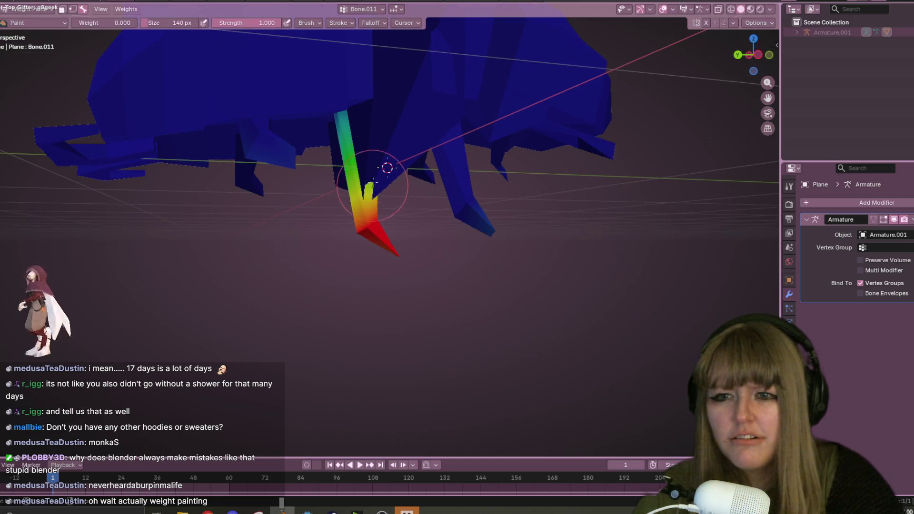
pyautogui.scroll(-5, 388, 148)
pyautogui.moveTo(382, 122)
pyautogui.mouseDown(button='middle')
pyautogui.moveTo(449, 71)
pyautogui.moveTo(439, 154)
pyautogui.moveTo(290, 62)
pyautogui.mouseUp(button='middle')
pyautogui.click(30, 8)
pyautogui.click(27, 20)
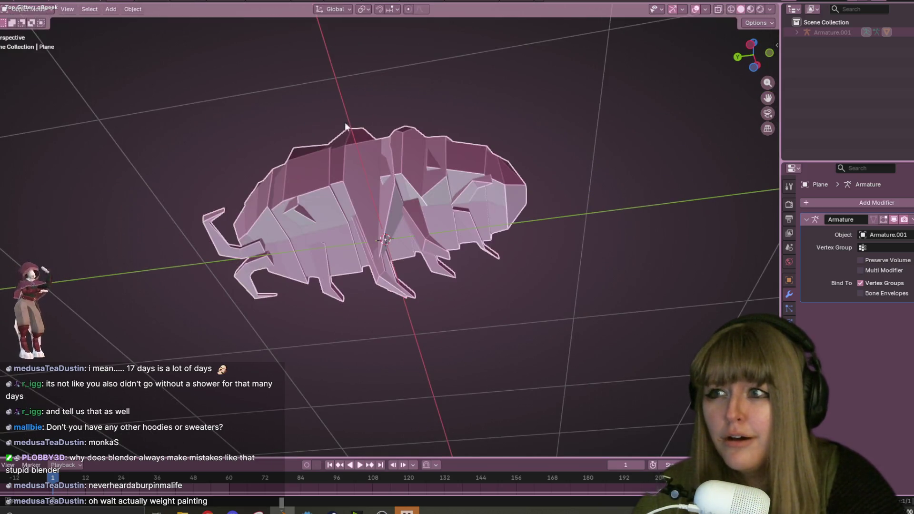
# Enter Edit Mode with X-ray on and view the mesh from several angles
pyautogui.press('Tab')
pyautogui.moveTo(384, 157)
pyautogui.mouseDown(button='middle')
pyautogui.moveTo(386, 200)
pyautogui.moveTo(381, 119)
pyautogui.mouseUp(button='middle')
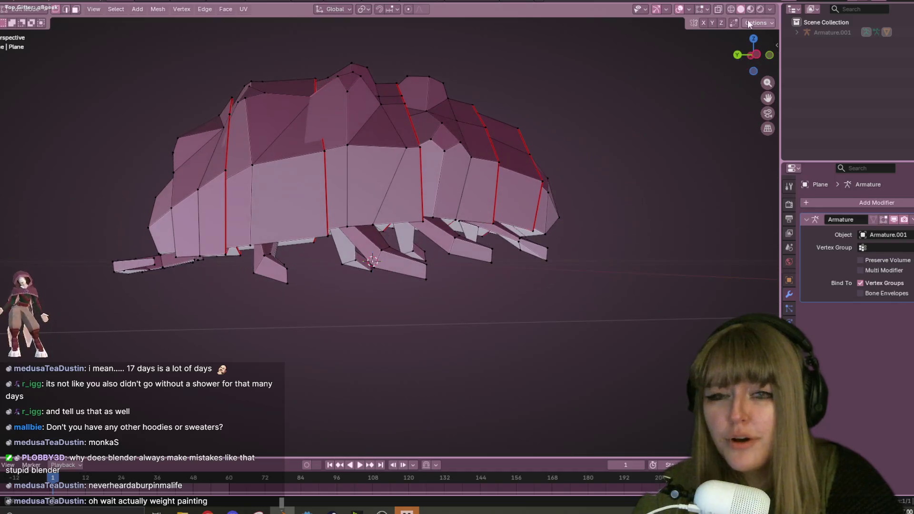
pyautogui.click(730, 10)
pyautogui.moveTo(569, 105)
pyautogui.mouseDown(button='middle')
pyautogui.moveTo(500, 124)
pyautogui.moveTo(457, 96)
pyautogui.moveTo(448, 70)
pyautogui.moveTo(445, 114)
pyautogui.moveTo(395, 170)
pyautogui.mouseUp(button='middle')
pyautogui.scroll(3, 395, 170)
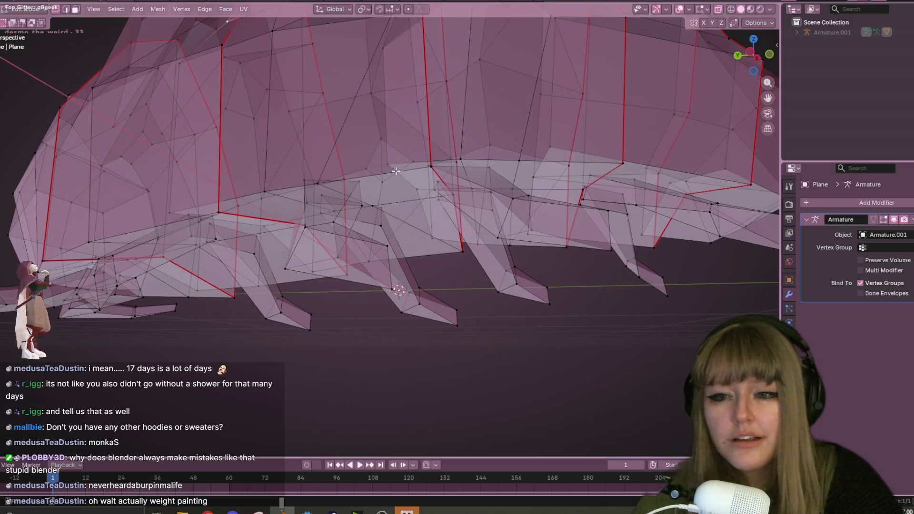
pyautogui.moveTo(351, 191)
pyautogui.mouseDown(button='middle')
pyautogui.moveTo(376, 191)
pyautogui.moveTo(370, 202)
pyautogui.moveTo(382, 135)
pyautogui.mouseUp(button='middle')
pyautogui.moveTo(383, 95); pyautogui.dragTo(346, 233, button='middle')
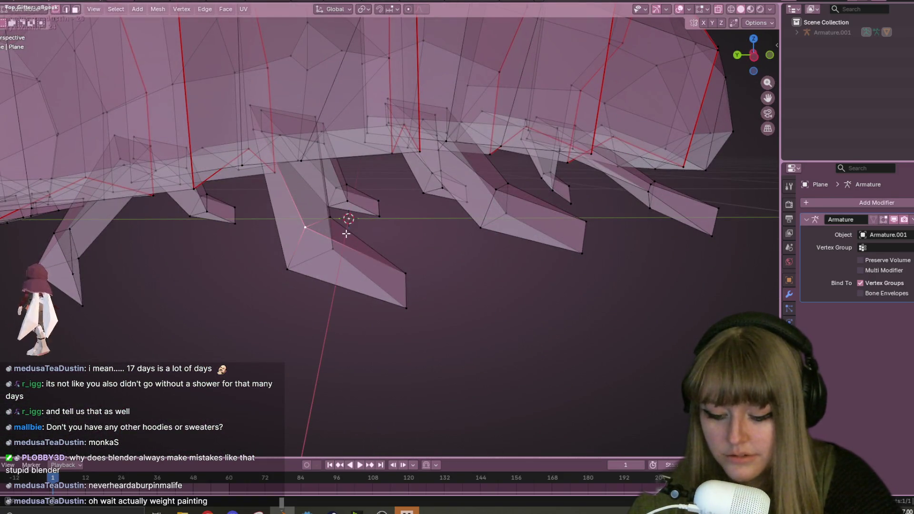
# Select one connected leg, reveal the armature, and return to Object Mode with solid shading
pyautogui.press('`')
pyautogui.press('l')
pyautogui.scroll(-3, 359, 190)
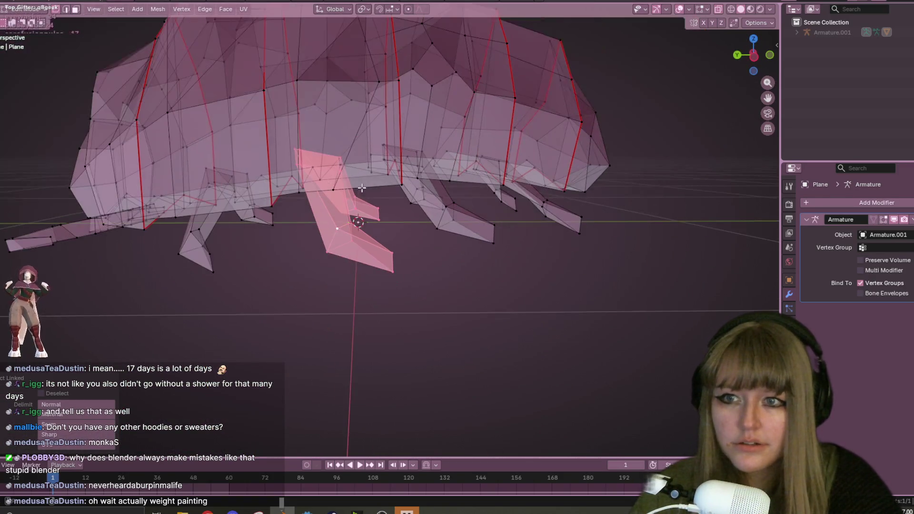
pyautogui.hotkey('alt', 'h')
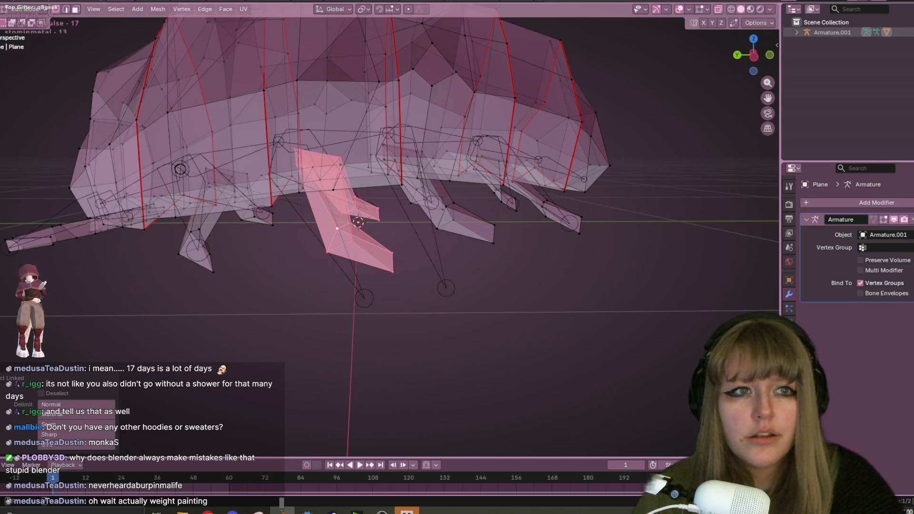
pyautogui.moveTo(358, 222); pyautogui.dragTo(362, 204, button='middle')
pyautogui.press('Tab')
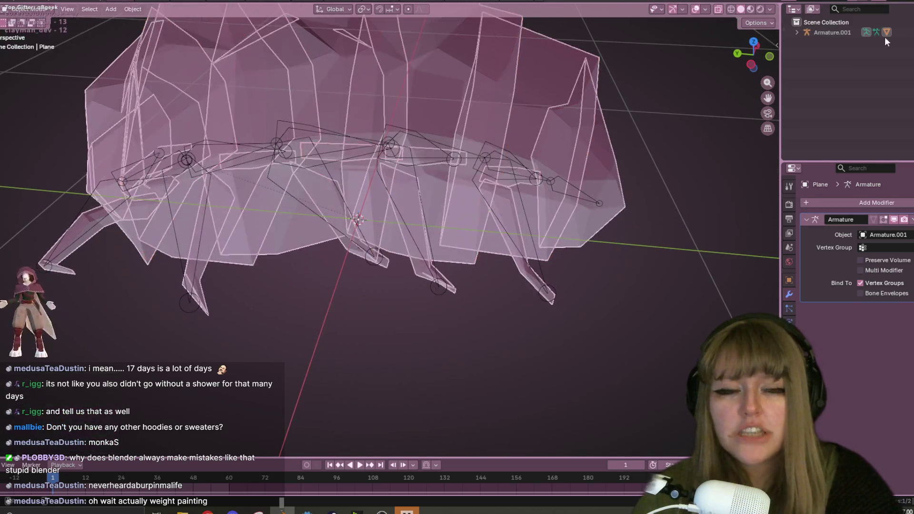
pyautogui.click(719, 9)
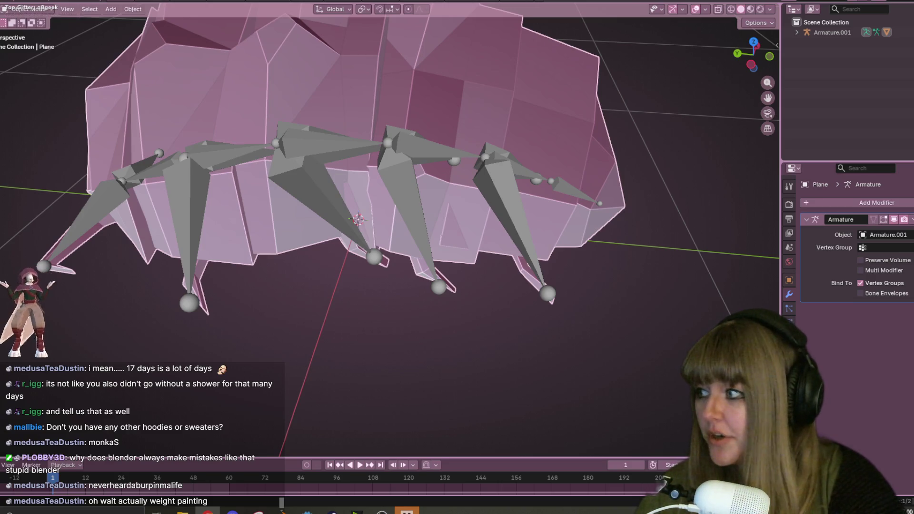
pyautogui.click(31, 9)
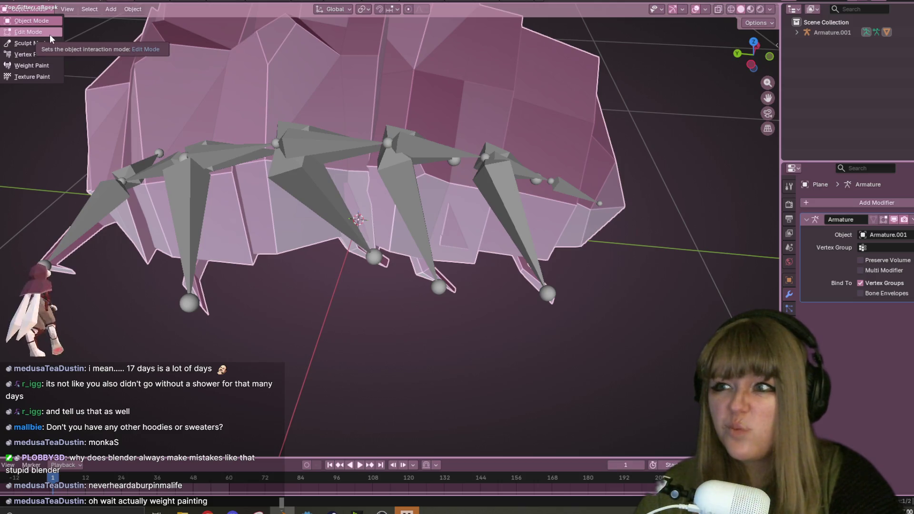
# Return to Weight Paint, rotate the leg bone in back view, and adjust weights near its tip
pyautogui.click(37, 71)
pyautogui.moveTo(285, 95)
pyautogui.mouseDown(button='middle')
pyautogui.moveTo(590, 88)
pyautogui.moveTo(551, 75)
pyautogui.moveTo(691, 81)
pyautogui.mouseUp(button='middle')
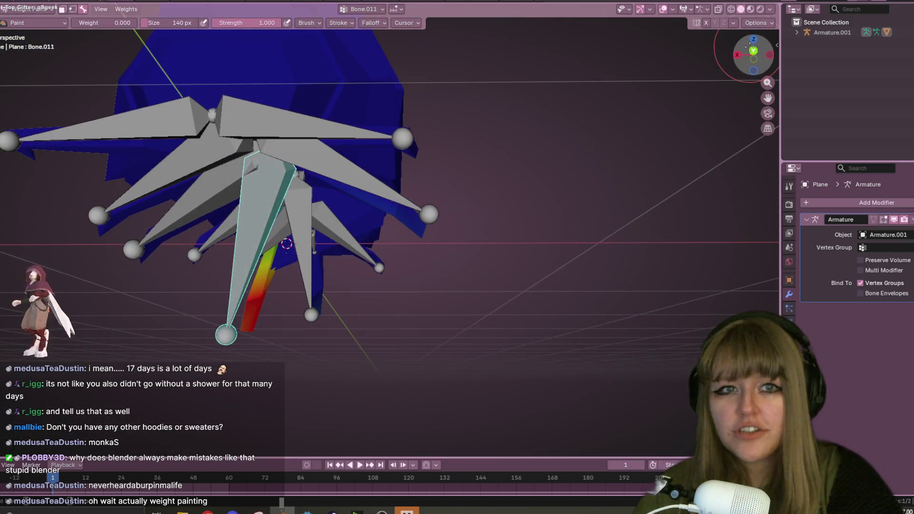
pyautogui.click(753, 50)
pyautogui.press('r')
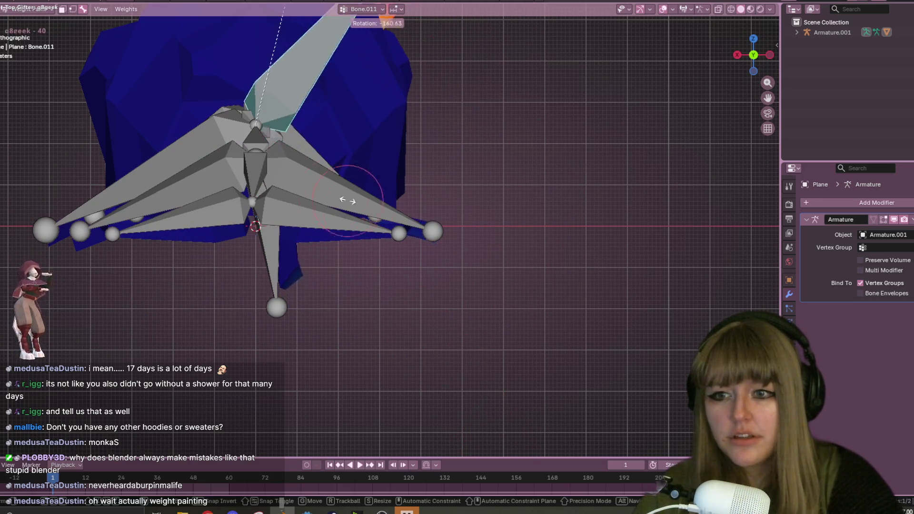
pyautogui.click(424, 252)
pyautogui.moveTo(590, 273)
pyautogui.mouseDown(button='middle')
pyautogui.moveTo(585, 248)
pyautogui.moveTo(499, 238)
pyautogui.moveTo(217, 36)
pyautogui.mouseUp(button='middle')
pyautogui.scroll(5, 586, 248)
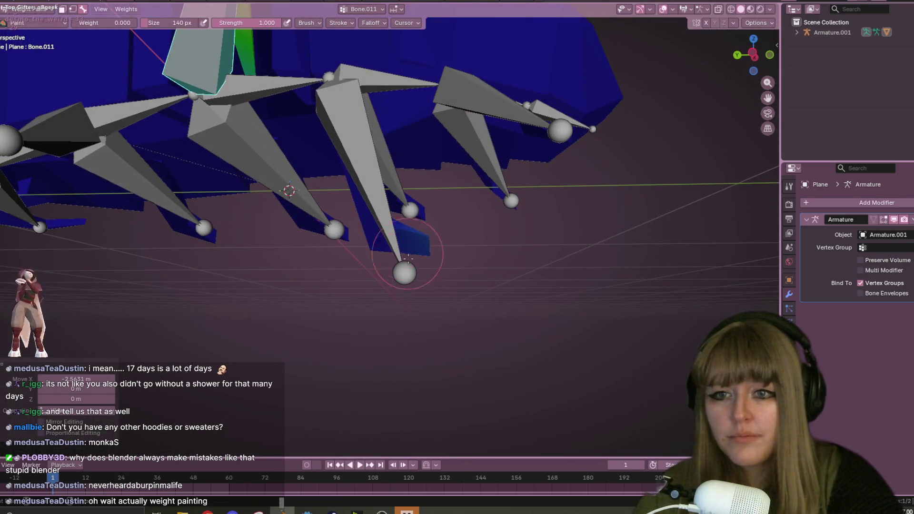
pyautogui.moveTo(453, 259); pyautogui.dragTo(453, 291)
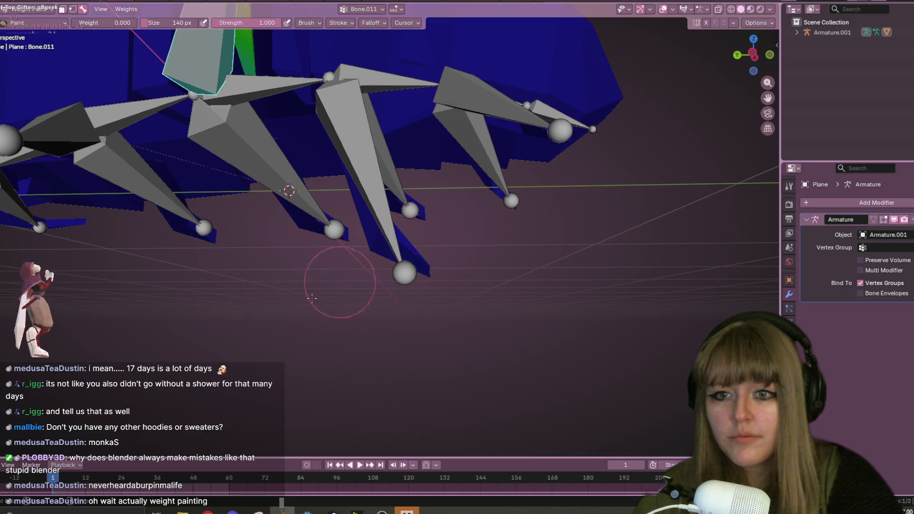
pyautogui.scroll(-5, 379, 262)
# Rotate Bone.011 several times, including from the front view, to test its deformation
pyautogui.press('r')
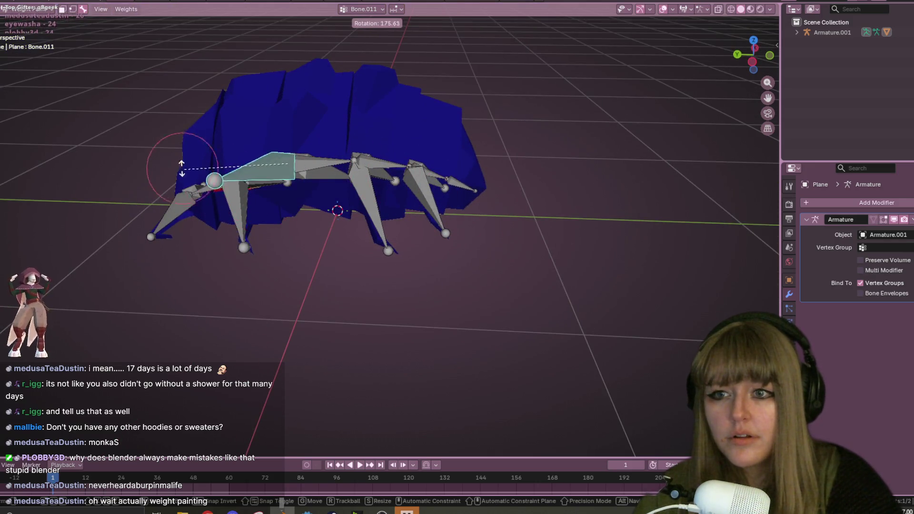
pyautogui.click(244, 204)
pyautogui.moveTo(484, 204)
pyautogui.mouseDown(button='middle')
pyautogui.moveTo(473, 174)
pyautogui.moveTo(457, 181)
pyautogui.mouseUp(button='middle')
pyautogui.press('r')
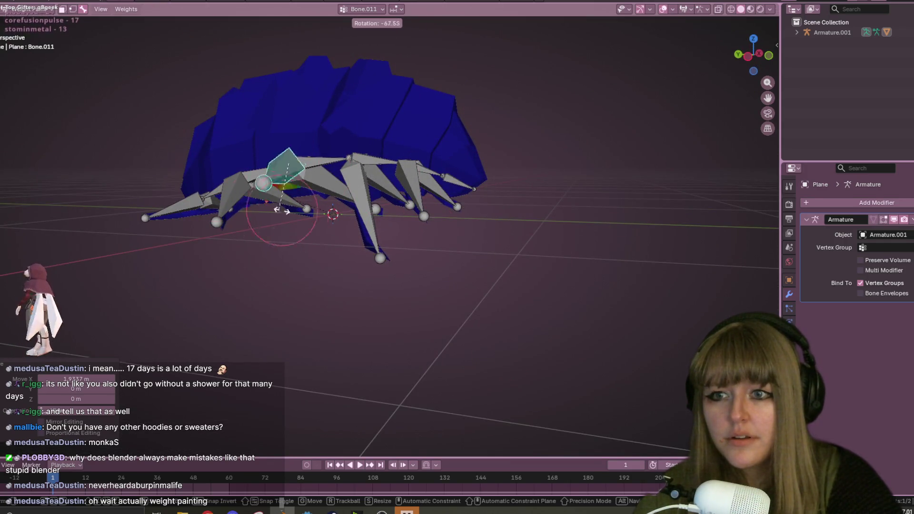
pyautogui.click(261, 205)
pyautogui.click(769, 55)
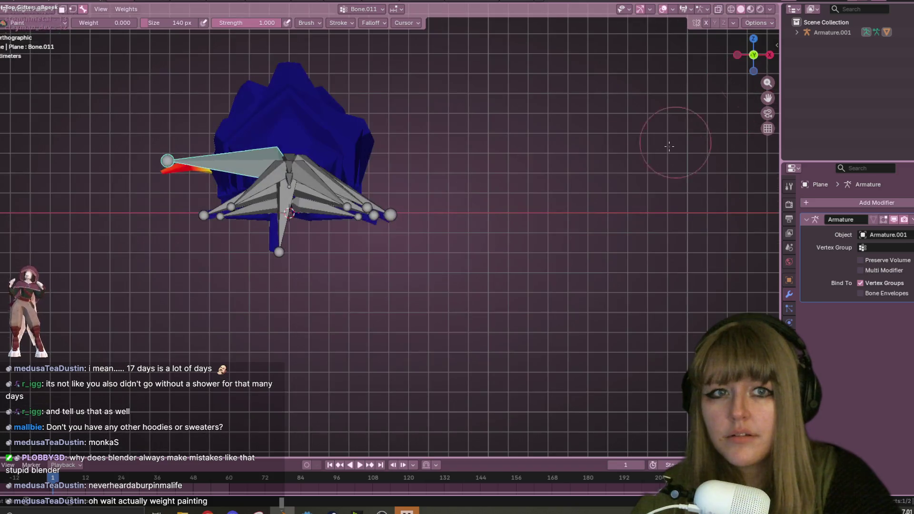
pyautogui.press('r')
pyautogui.click(527, 364)
pyautogui.moveTo(524, 362)
pyautogui.mouseDown(button='middle')
pyautogui.moveTo(476, 295)
pyautogui.moveTo(414, 248)
pyautogui.moveTo(333, 216)
pyautogui.moveTo(327, 191)
pyautogui.mouseUp(button='middle')
# Scale Bone.011 longer in front view and inspect the stretched leg in perspective
pyautogui.moveTo(323, 238); pyautogui.dragTo(419, 245, button='middle')
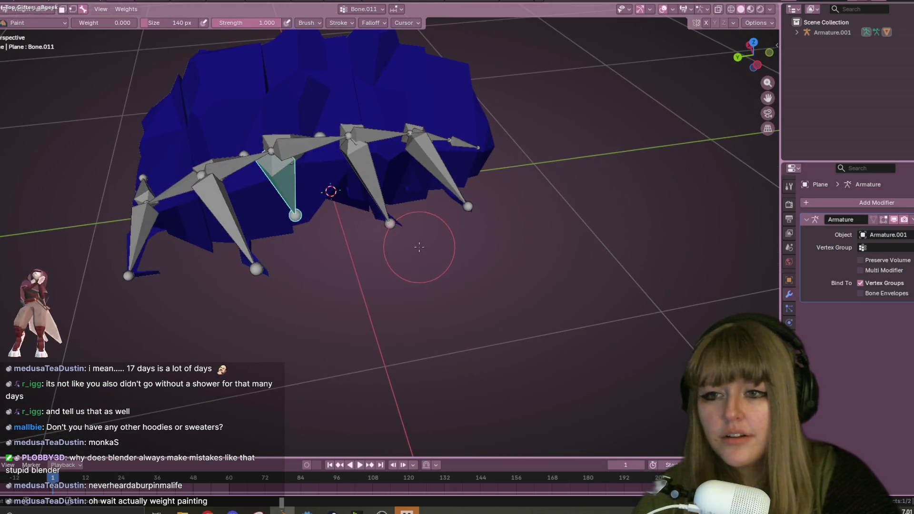
pyautogui.moveTo(507, 298)
pyautogui.mouseDown(button='middle')
pyautogui.moveTo(469, 200)
pyautogui.moveTo(424, 214)
pyautogui.moveTo(395, 247)
pyautogui.mouseUp(button='middle')
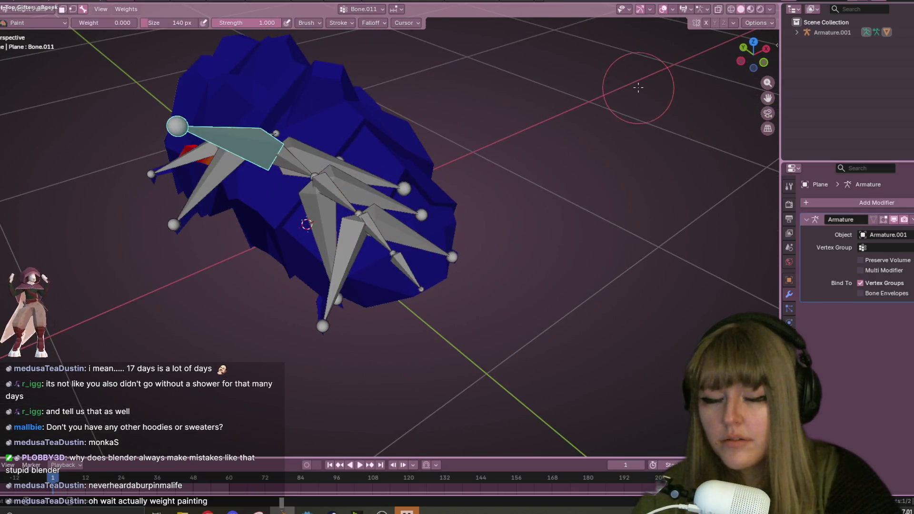
pyautogui.click(764, 62)
pyautogui.press('s')
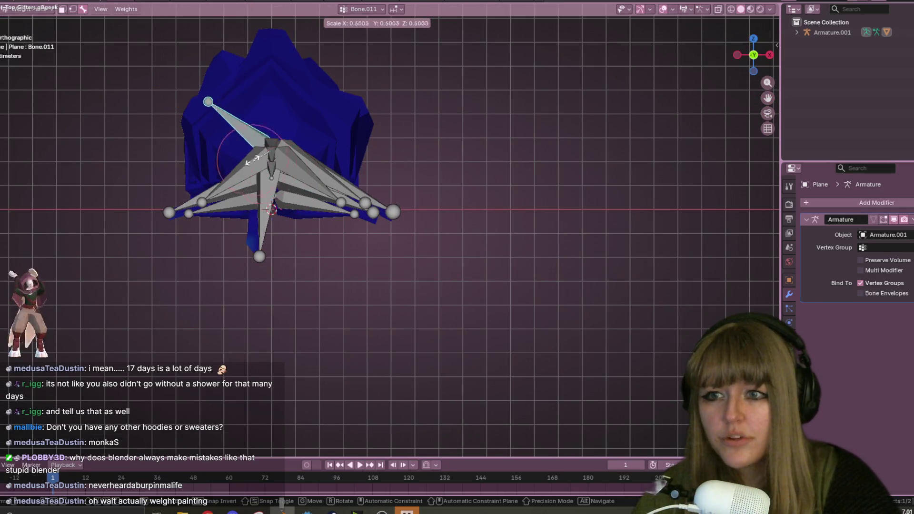
pyautogui.press('g')
pyautogui.click(102, 200)
pyautogui.press('s')
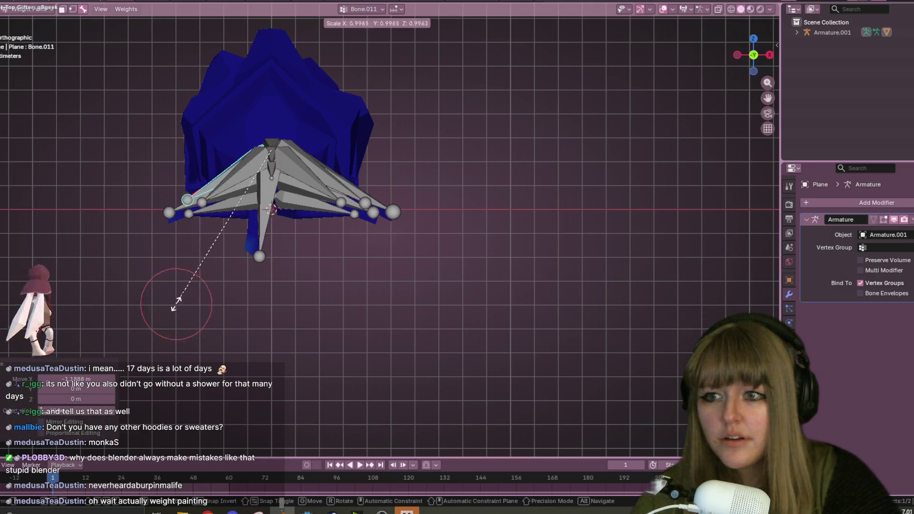
pyautogui.click(131, 319)
pyautogui.press('s')
pyautogui.click(165, 351)
pyautogui.moveTo(165, 350)
pyautogui.mouseDown(button='middle')
pyautogui.moveTo(232, 270)
pyautogui.moveTo(354, 234)
pyautogui.mouseUp(button='middle')
pyautogui.scroll(4, 333, 240)
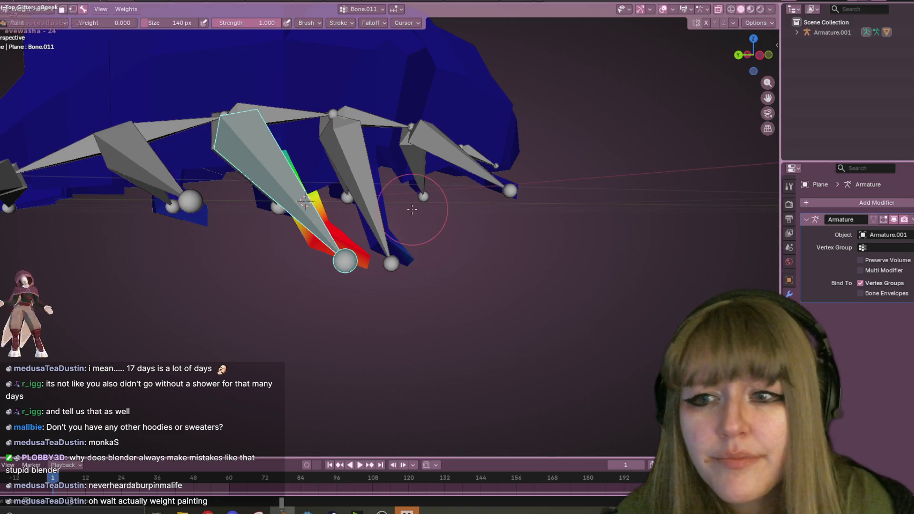
# Hide the armature to inspect the posed test leg's weights, then show the bones again
pyautogui.moveTo(412, 209); pyautogui.dragTo(334, 224, button='middle')
pyautogui.scroll(5, 316, 238)
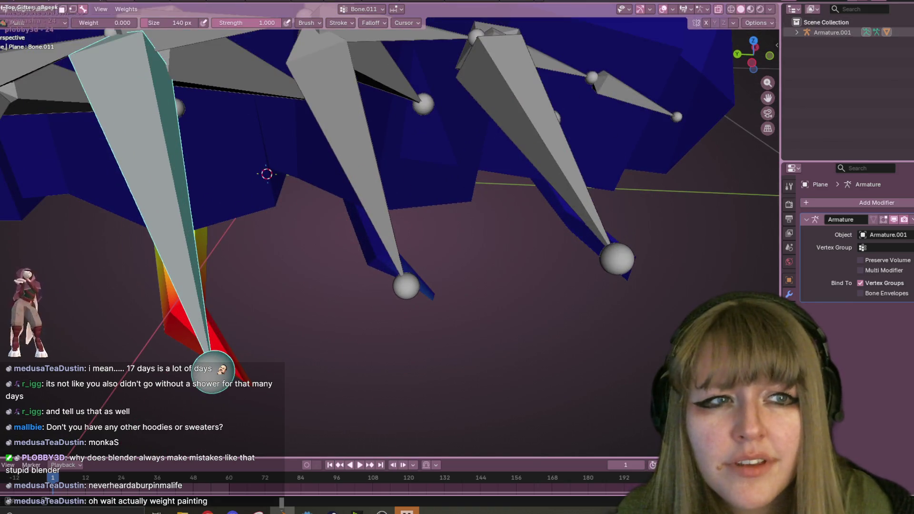
pyautogui.press('h')
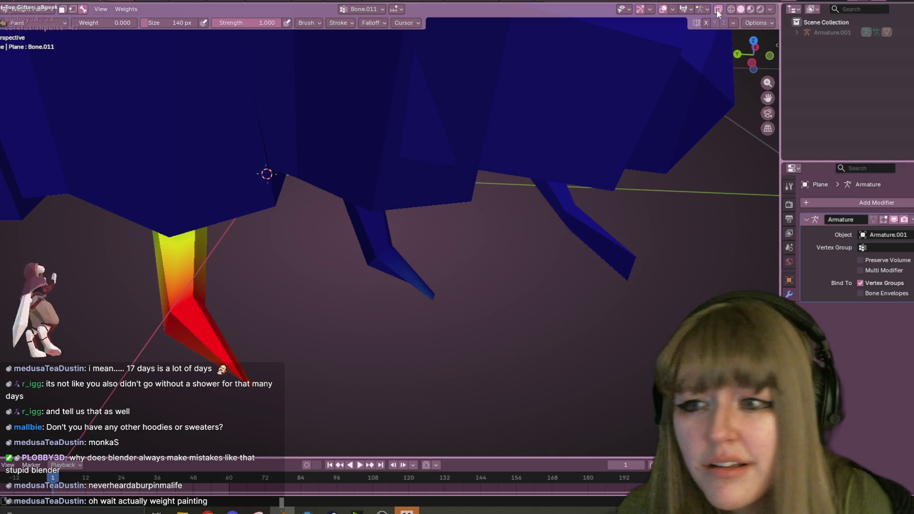
pyautogui.moveTo(200, 204); pyautogui.dragTo(333, 173, button='middle')
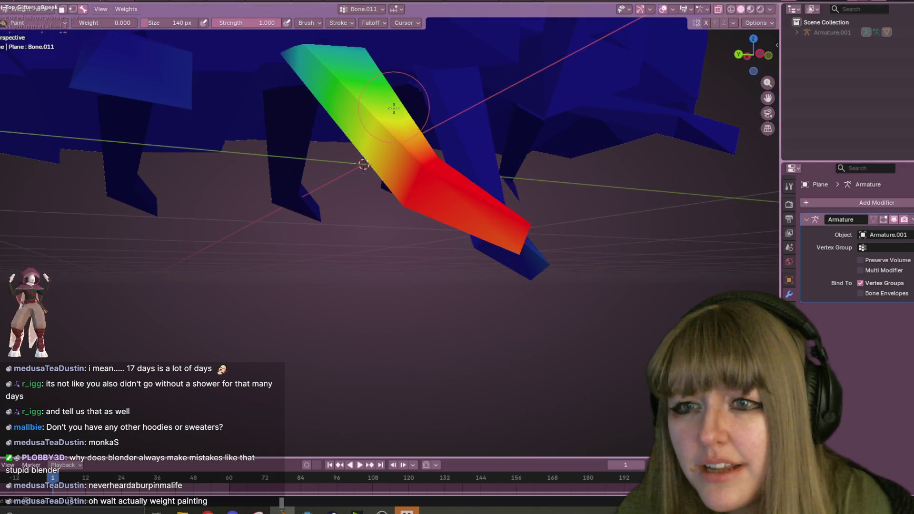
pyautogui.scroll(-5, 441, 111)
pyautogui.moveTo(484, 126); pyautogui.dragTo(445, 177, button='middle')
pyautogui.scroll(-2, 445, 178)
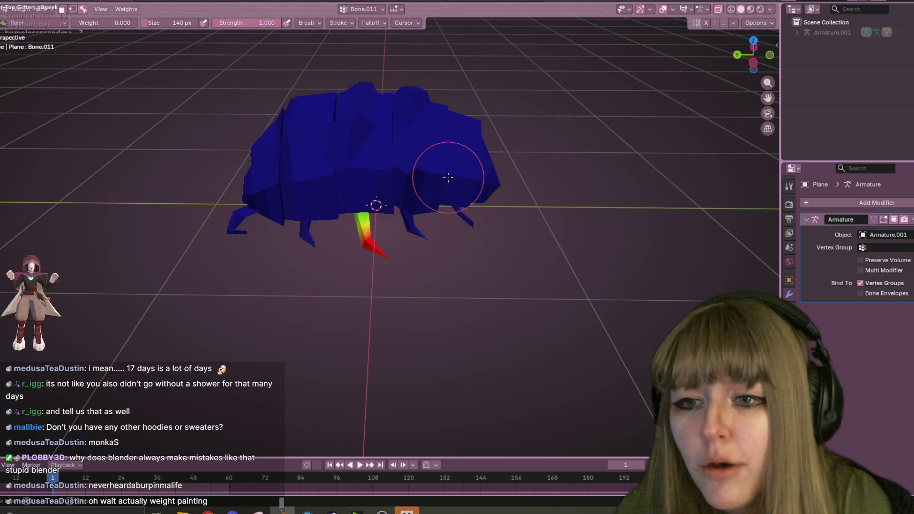
pyautogui.hotkey('alt', 'h')
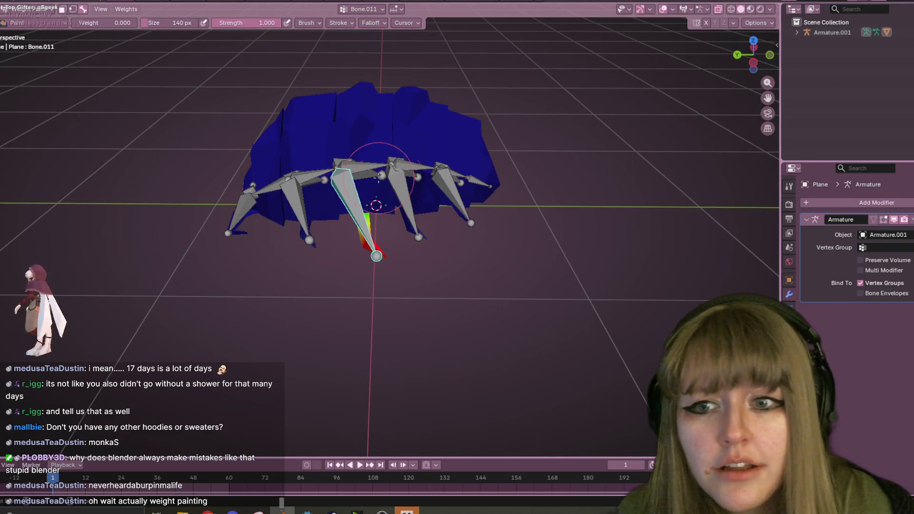
# Rotate the test leg bone Bone.011 back from the back view
pyautogui.moveTo(754, 86); pyautogui.dragTo(770, 60)
pyautogui.click(753, 55)
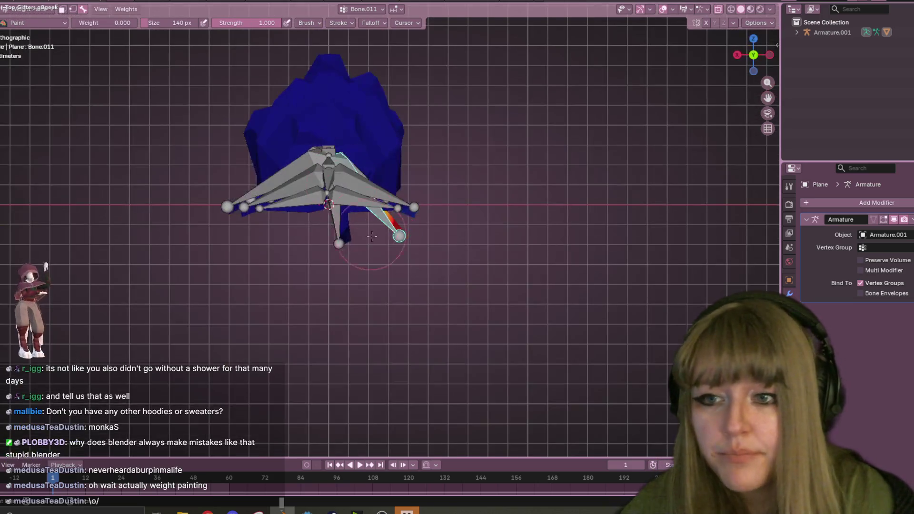
pyautogui.press('r')
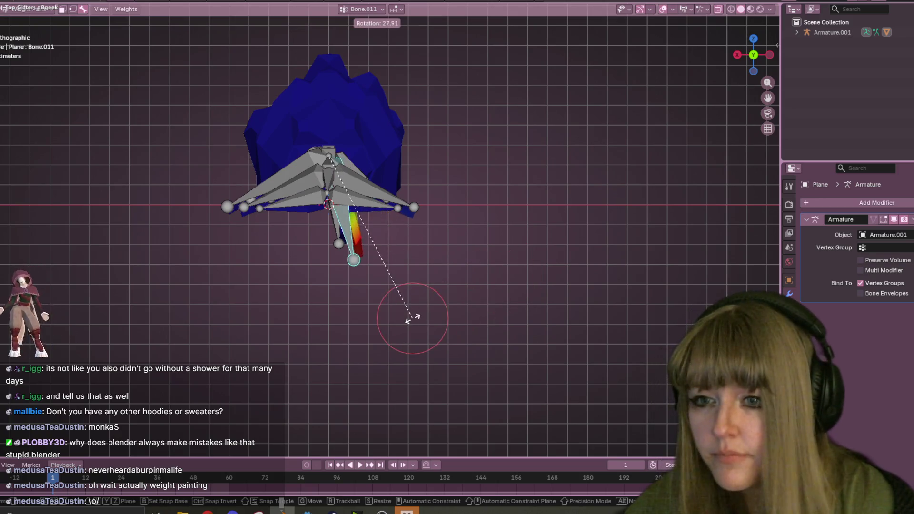
pyautogui.click(406, 323)
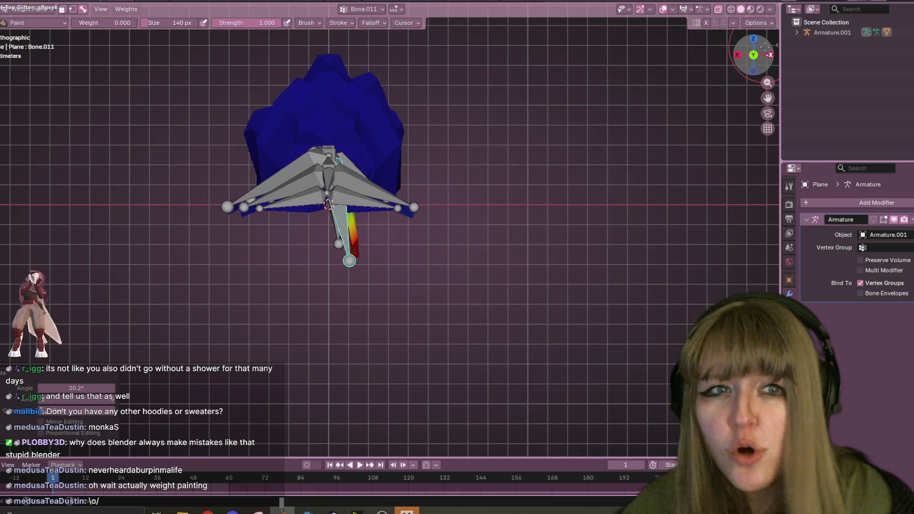
# Make Bone.015 active and paint its stray weight on the upper front body to zero
pyautogui.moveTo(754, 82); pyautogui.dragTo(646, 115)
pyautogui.click(754, 55)
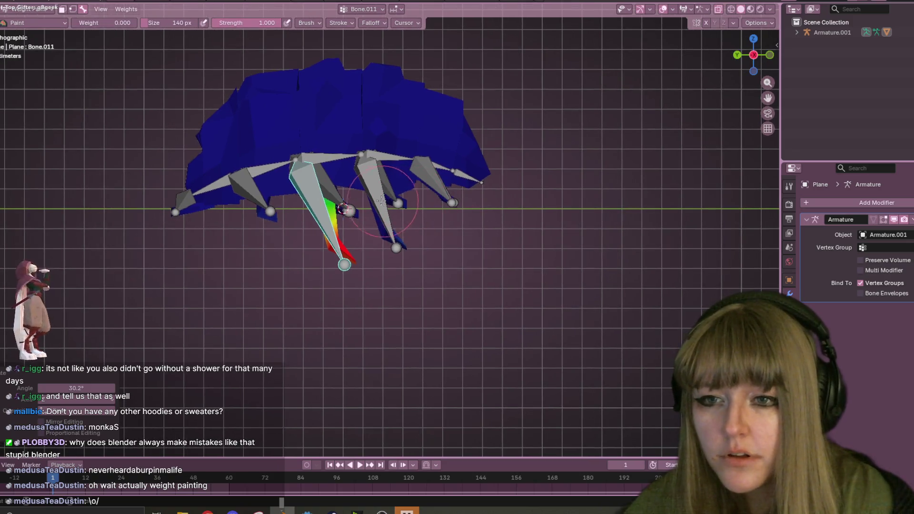
pyautogui.keyDown('ctrl'); pyautogui.click(377, 199); pyautogui.keyUp('ctrl')
pyautogui.keyDown('ctrl'); pyautogui.click(438, 188); pyautogui.keyUp('ctrl')
pyautogui.moveTo(438, 188); pyautogui.dragTo(520, 228, button='middle')
pyautogui.moveTo(504, 180)
pyautogui.mouseDown()
pyautogui.moveTo(317, 105)
pyautogui.moveTo(523, 141)
pyautogui.moveTo(458, 77)
pyautogui.mouseUp()
pyautogui.moveTo(387, 157); pyautogui.dragTo(506, 124)
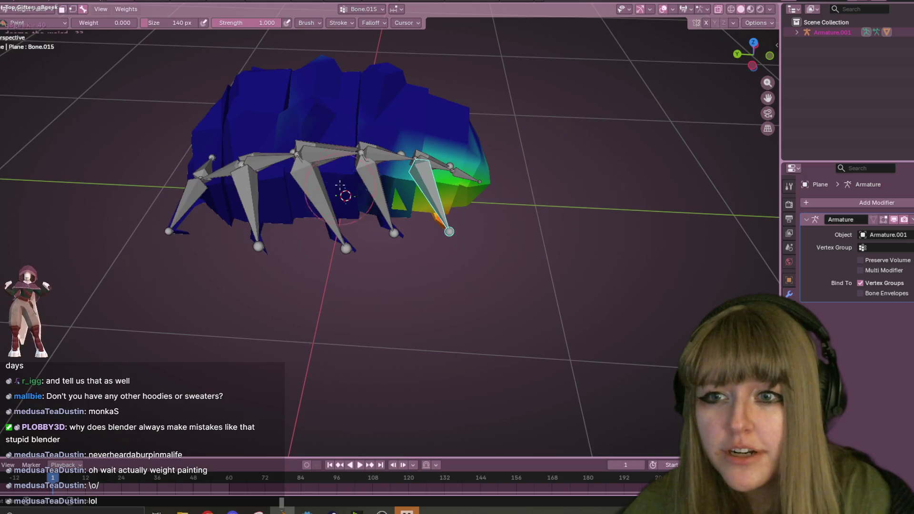
# Erase Bone.015's weight near the head in side view, then return to Object Mode
pyautogui.click(752, 66)
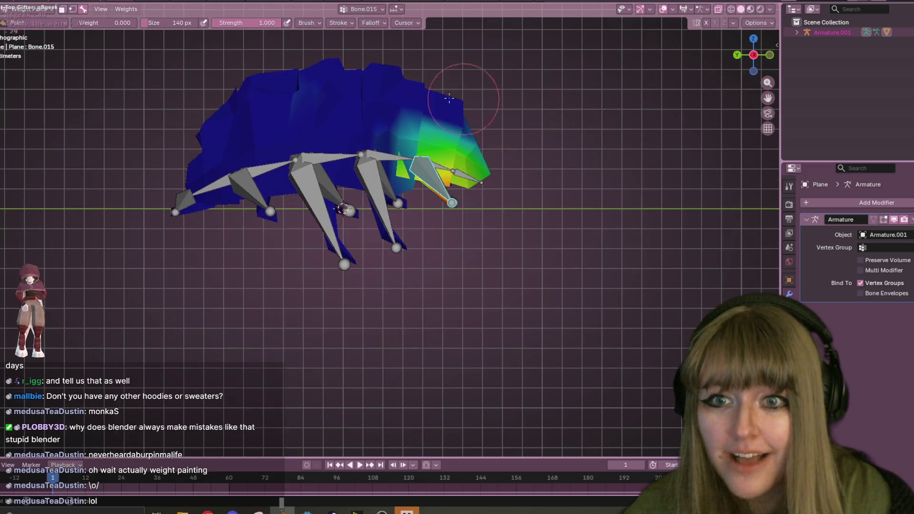
pyautogui.moveTo(508, 166)
pyautogui.mouseDown()
pyautogui.moveTo(457, 157)
pyautogui.moveTo(473, 153)
pyautogui.moveTo(431, 162)
pyautogui.moveTo(396, 148)
pyautogui.mouseUp()
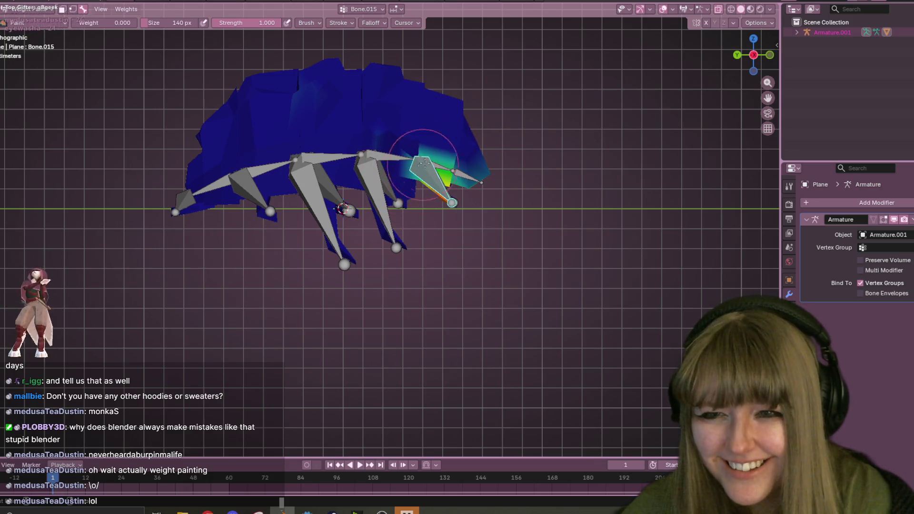
pyautogui.moveTo(502, 142)
pyautogui.mouseDown(button='middle')
pyautogui.moveTo(524, 135)
pyautogui.moveTo(508, 45)
pyautogui.mouseUp(button='middle')
pyautogui.click(27, 9)
pyautogui.click(29, 24)
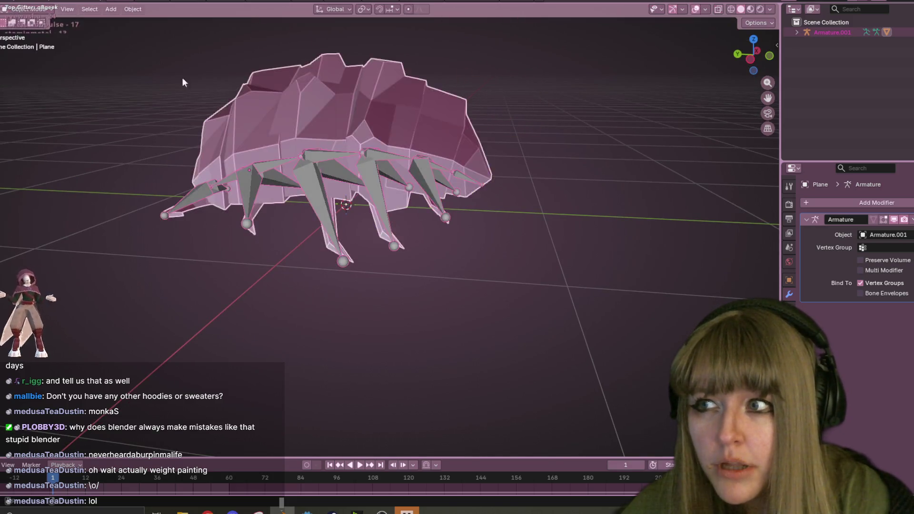
# Check the mesh in Edit Mode, return to Object Mode, and select Armature.001 plus the creature mesh
pyautogui.press('Tab')
pyautogui.moveTo(442, 73); pyautogui.dragTo(455, 125, button='middle')
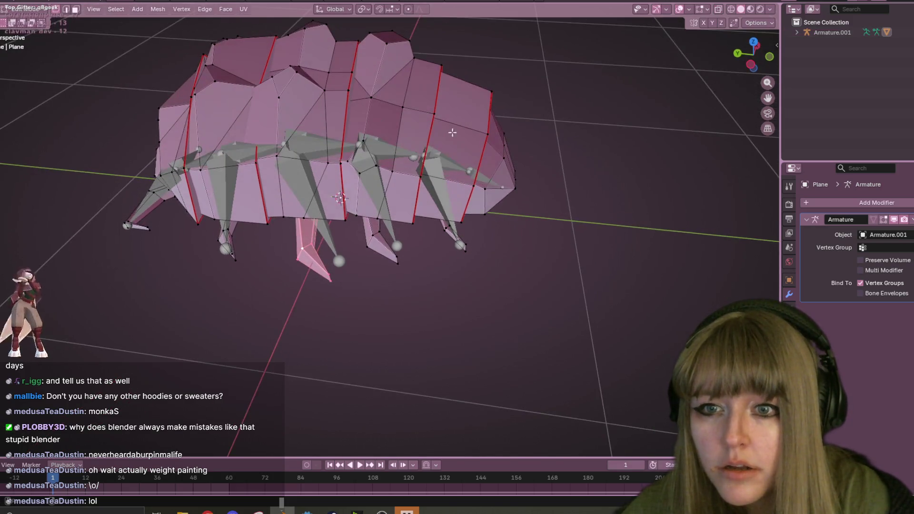
pyautogui.moveTo(486, 180); pyautogui.dragTo(409, 109, button='middle')
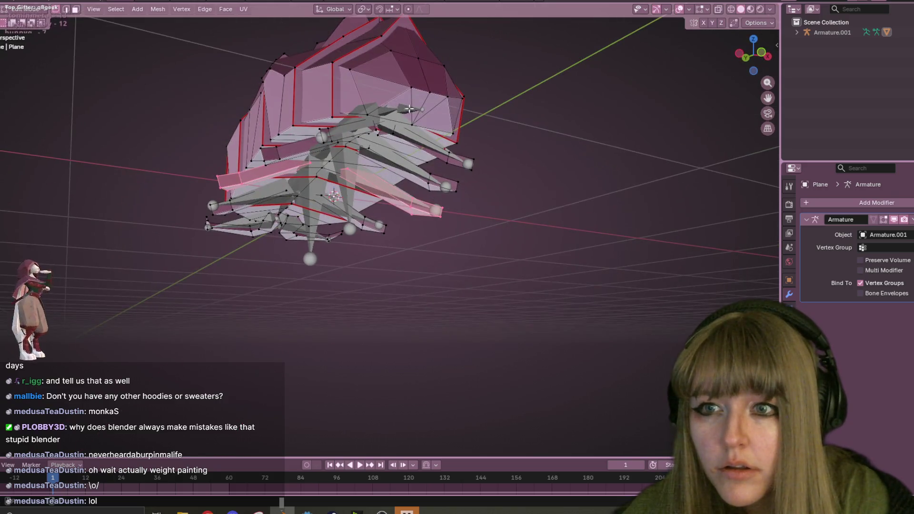
pyautogui.click(50, 14)
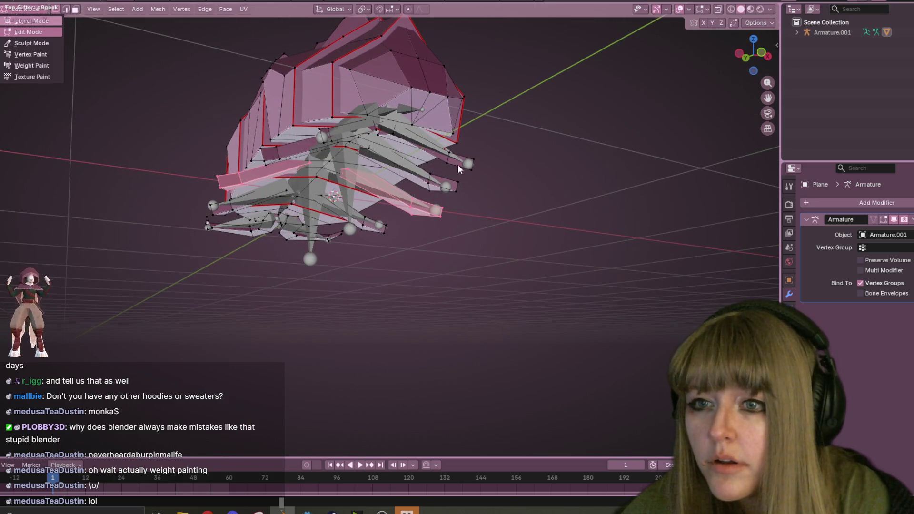
pyautogui.press('Tab')
pyautogui.moveTo(588, 171)
pyautogui.mouseDown(button='middle')
pyautogui.moveTo(562, 159)
pyautogui.moveTo(380, 182)
pyautogui.mouseUp(button='middle')
pyautogui.click(380, 182)
pyautogui.keyDown('shift'); pyautogui.click(399, 128); pyautogui.keyUp('shift')
pyautogui.click(49, 9)
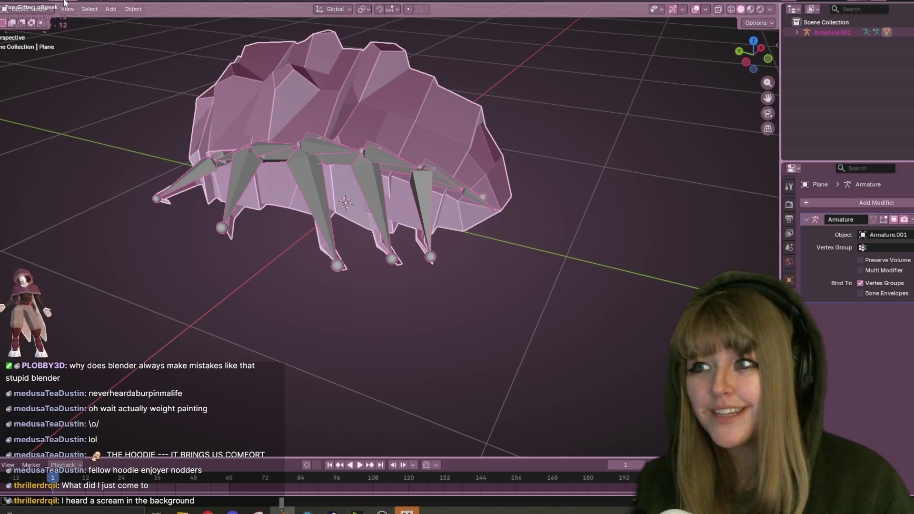
# Return to Weight Paint mode and paint stray Bone.015 weights around the bone to zero
pyautogui.click(47, 9)
pyautogui.click(26, 65)
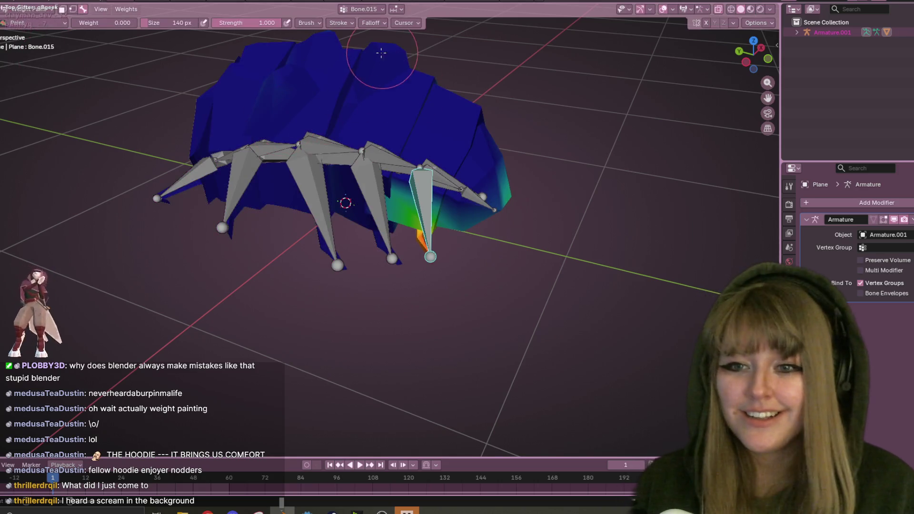
pyautogui.moveTo(382, 53); pyautogui.dragTo(548, 147, button='middle')
pyautogui.click(762, 51)
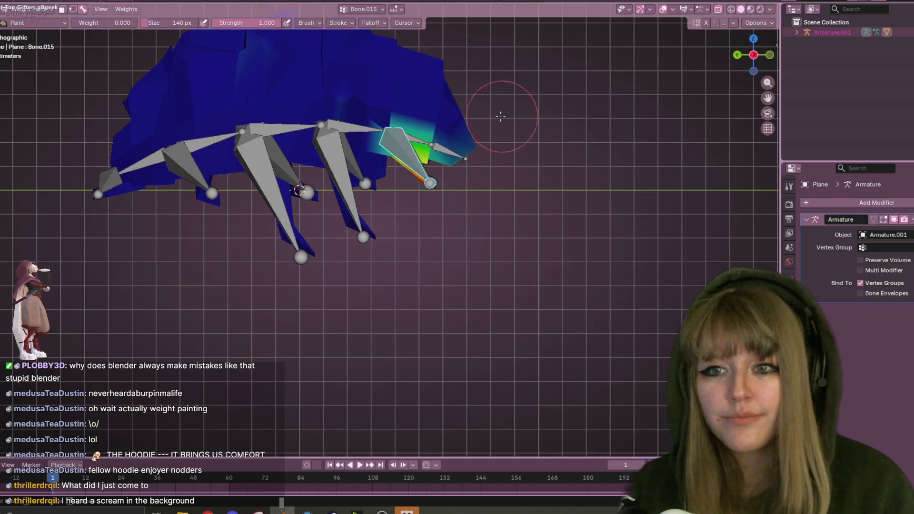
pyautogui.moveTo(420, 131)
pyautogui.mouseDown()
pyautogui.moveTo(443, 131)
pyautogui.moveTo(407, 98)
pyautogui.moveTo(430, 153)
pyautogui.moveTo(495, 158)
pyautogui.mouseUp()
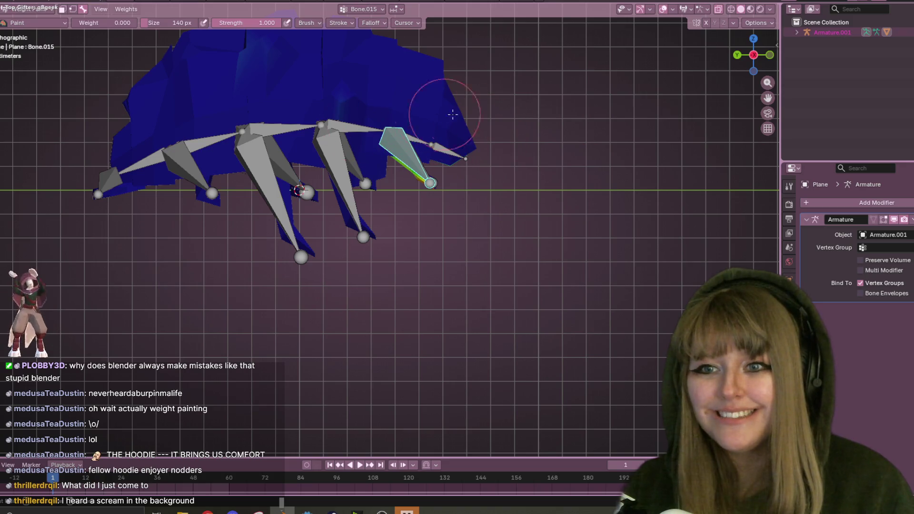
# Paint Bone.015's remaining weights on the mid-body, head, front and left end to zero
pyautogui.moveTo(755, 53); pyautogui.dragTo(752, 59)
pyautogui.click(770, 54)
pyautogui.moveTo(484, 129)
pyautogui.mouseDown()
pyautogui.moveTo(367, 92)
pyautogui.moveTo(490, 103)
pyautogui.mouseUp()
pyautogui.moveTo(490, 103); pyautogui.dragTo(469, 164, button='middle')
pyautogui.moveTo(471, 157); pyautogui.dragTo(608, 96)
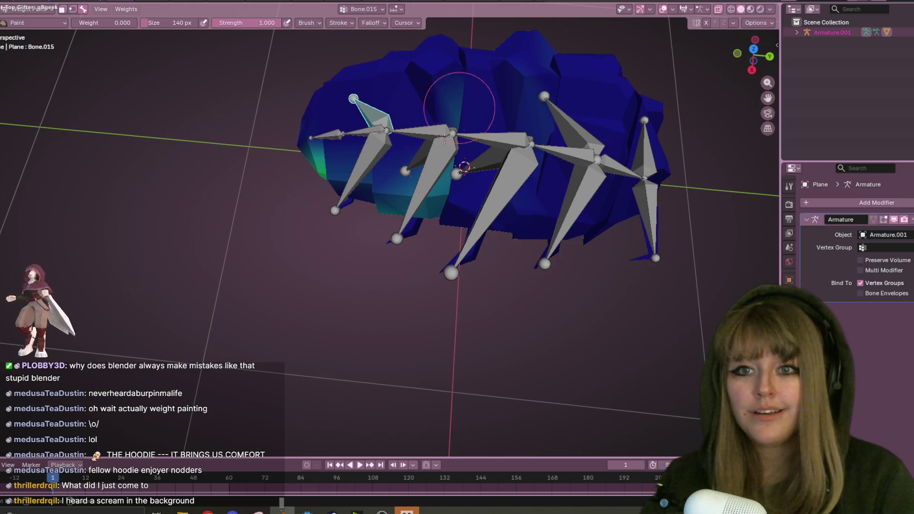
pyautogui.moveTo(520, 153); pyautogui.dragTo(583, 83, button='middle')
pyautogui.click(756, 66)
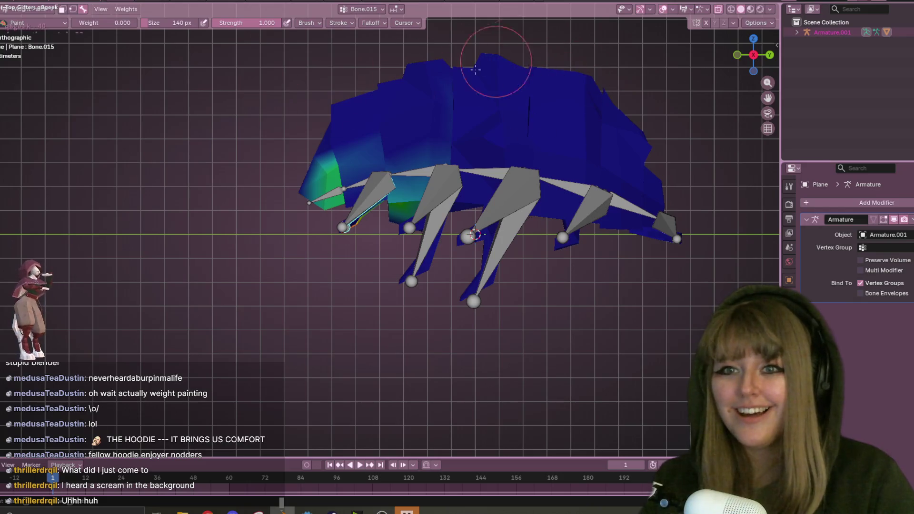
pyautogui.moveTo(429, 91)
pyautogui.mouseDown()
pyautogui.moveTo(408, 194)
pyautogui.moveTo(391, 216)
pyautogui.mouseUp()
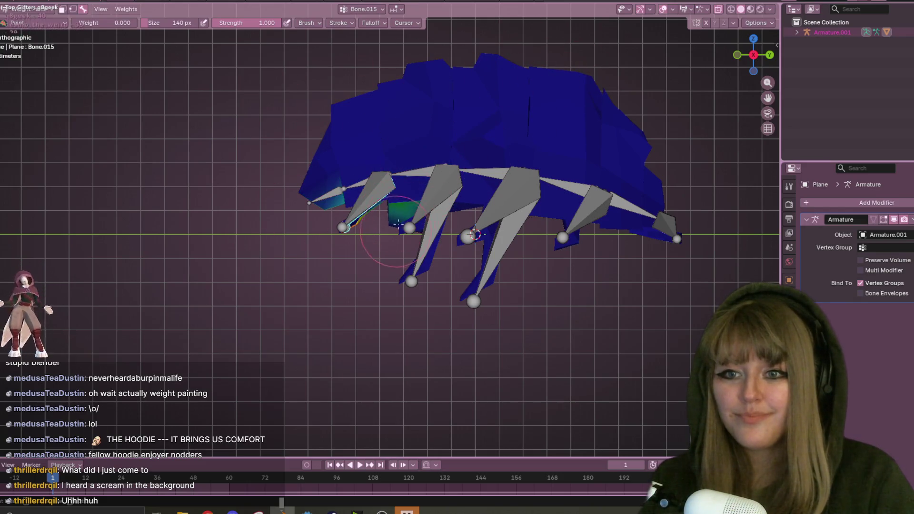
pyautogui.moveTo(388, 248); pyautogui.dragTo(429, 200, button='middle')
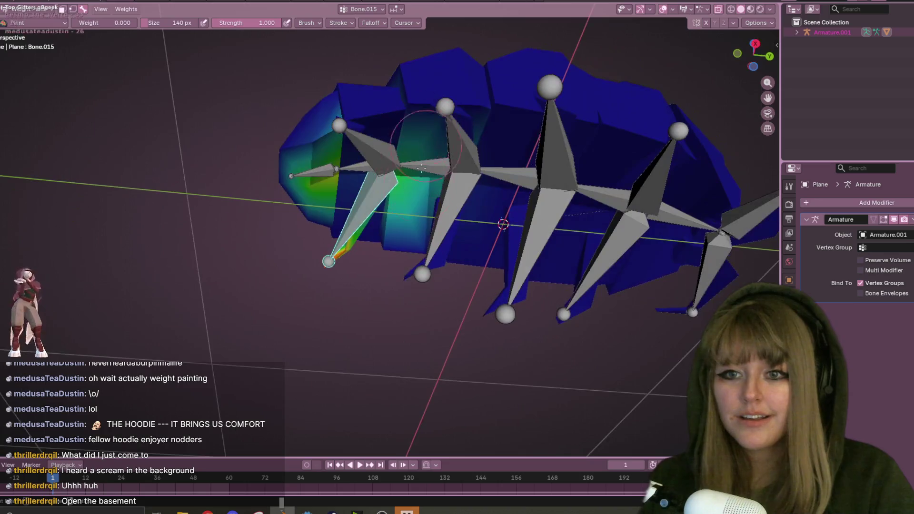
pyautogui.moveTo(387, 133)
pyautogui.mouseDown()
pyautogui.moveTo(286, 173)
pyautogui.moveTo(347, 122)
pyautogui.moveTo(407, 179)
pyautogui.mouseUp()
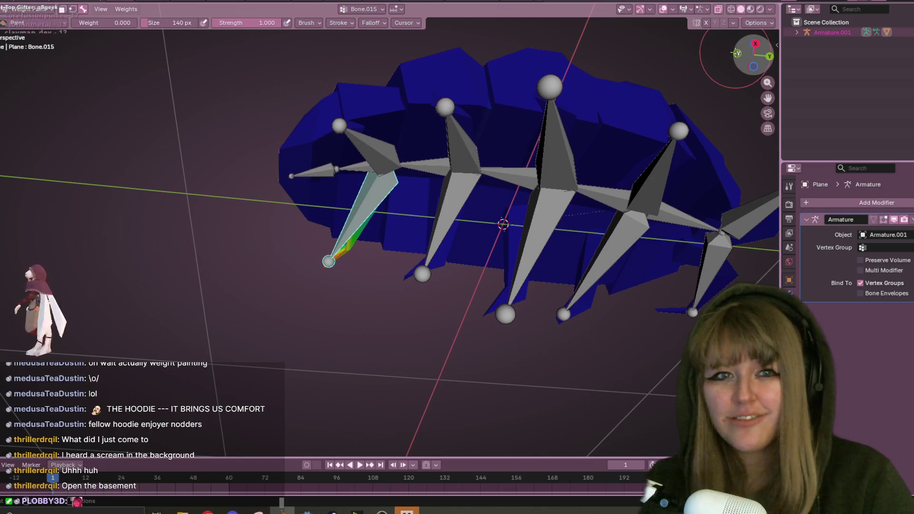
# Rotate the Bone.015 leg bone further downward from the front view
pyautogui.click(737, 53)
pyautogui.press('r')
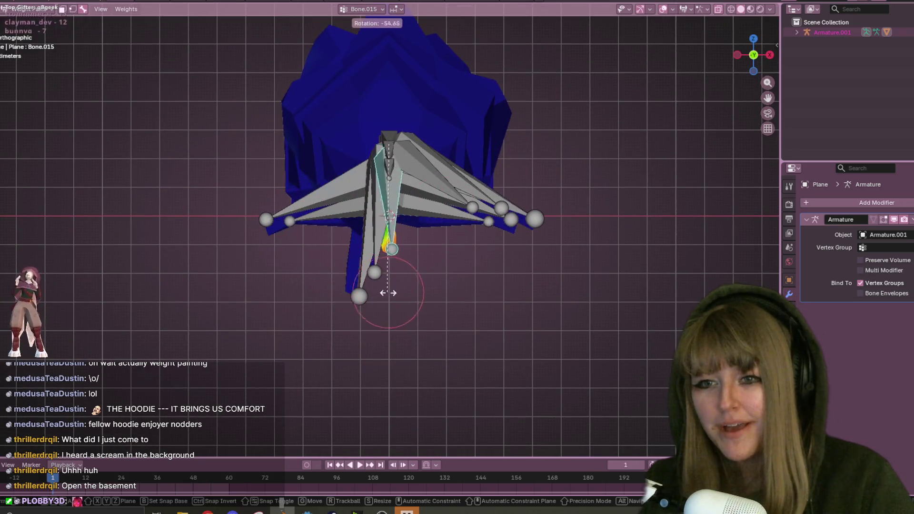
pyautogui.click(387, 299)
pyautogui.moveTo(386, 299)
pyautogui.mouseDown(button='middle')
pyautogui.moveTo(514, 210)
pyautogui.moveTo(519, 181)
pyautogui.mouseUp(button='middle')
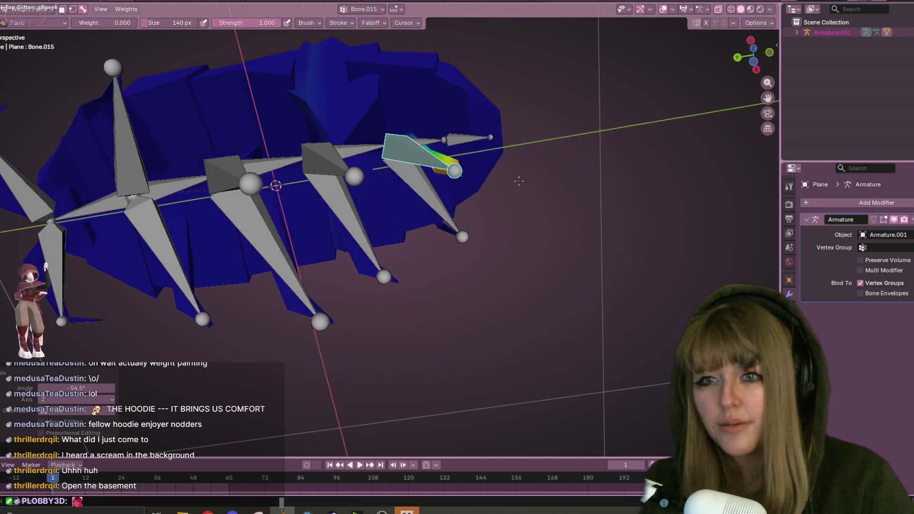
# Inspect the bent leg from below, then make Bone.013 the bone being weighted
pyautogui.moveTo(357, 102); pyautogui.dragTo(355, 71, button='middle')
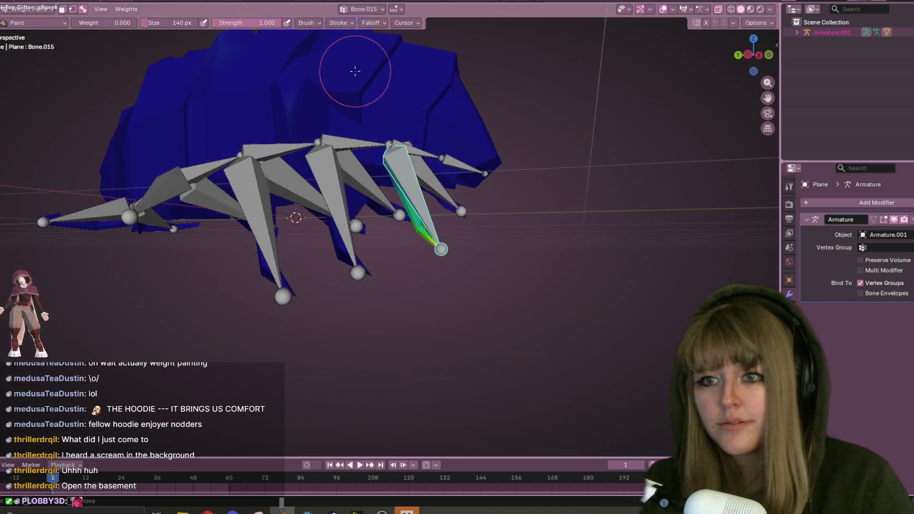
pyautogui.moveTo(372, 102)
pyautogui.mouseDown(button='middle')
pyautogui.moveTo(473, 75)
pyautogui.moveTo(537, 35)
pyautogui.moveTo(538, 71)
pyautogui.mouseUp(button='middle')
pyautogui.moveTo(529, 15)
pyautogui.mouseDown(button='middle')
pyautogui.moveTo(581, 108)
pyautogui.moveTo(427, 137)
pyautogui.mouseUp(button='middle')
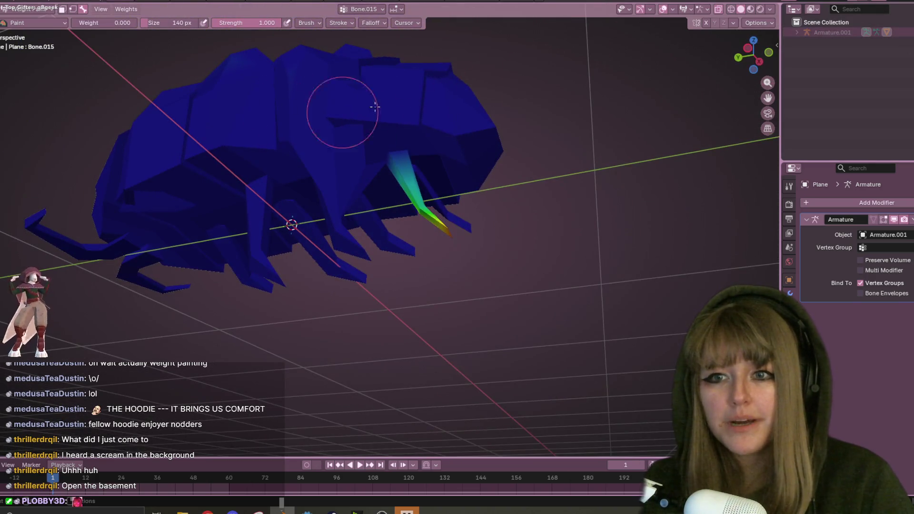
pyautogui.moveTo(510, 113); pyautogui.dragTo(592, 102, button='middle')
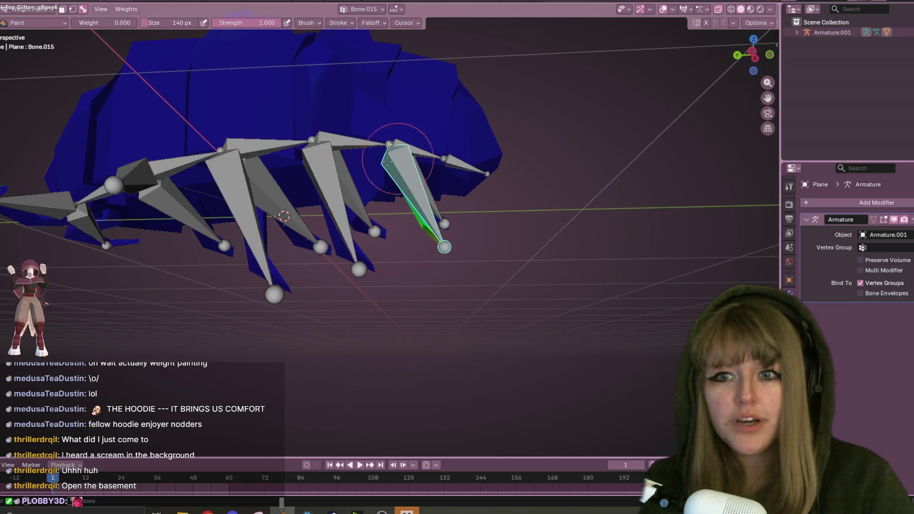
pyautogui.keyDown('ctrl'); pyautogui.click(315, 177); pyautogui.keyUp('ctrl')
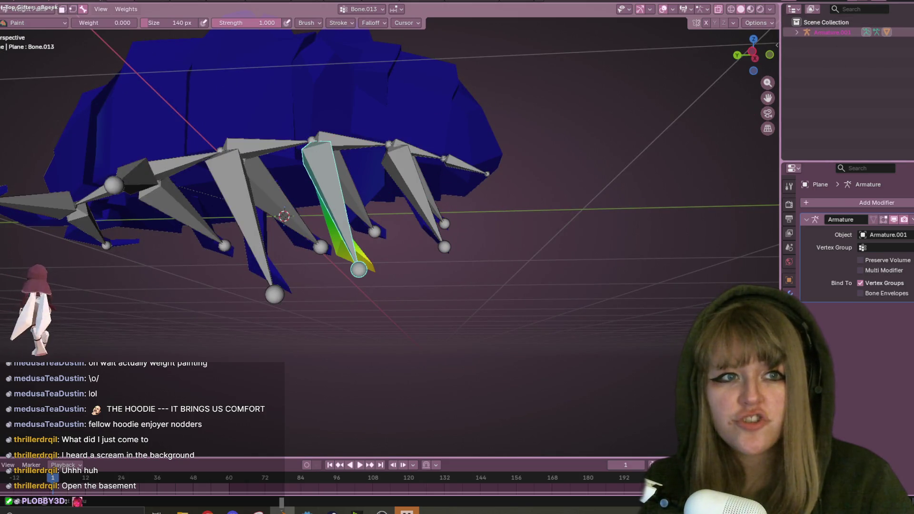
# With bones hidden, paint weight 1.000 along Bone.013's lower leg in side ortho view, then unhide them
pyautogui.press('h')
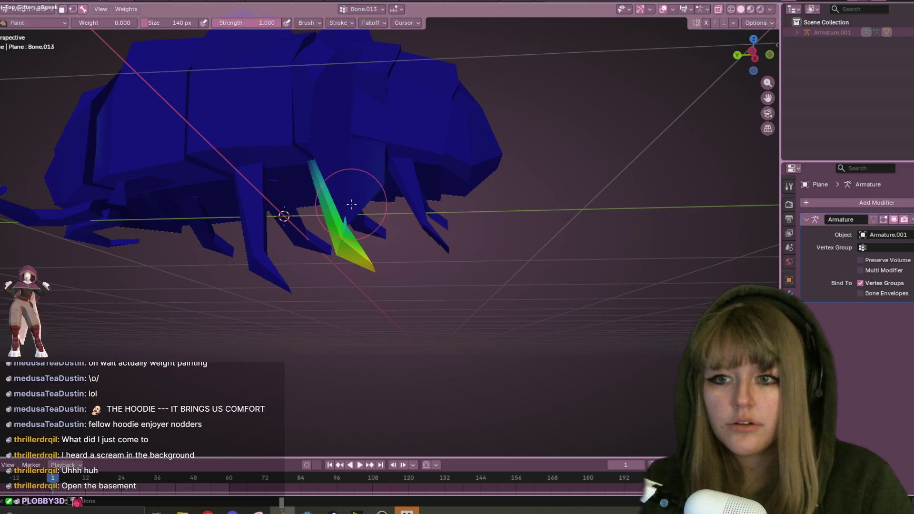
pyautogui.moveTo(373, 171)
pyautogui.mouseDown(button='middle')
pyautogui.moveTo(399, 186)
pyautogui.moveTo(340, 225)
pyautogui.moveTo(357, 188)
pyautogui.moveTo(293, 204)
pyautogui.mouseUp(button='middle')
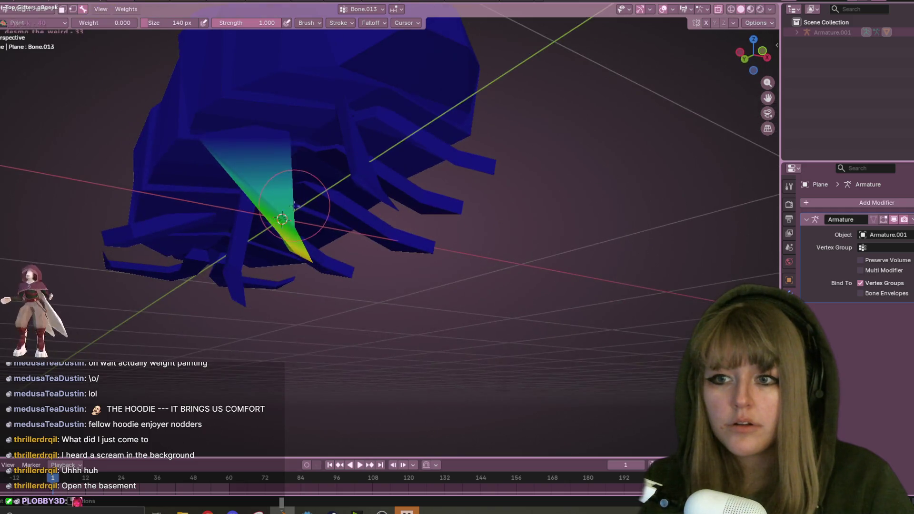
pyautogui.moveTo(337, 153)
pyautogui.mouseDown(button='middle')
pyautogui.moveTo(465, 159)
pyautogui.moveTo(432, 176)
pyautogui.mouseUp(button='middle')
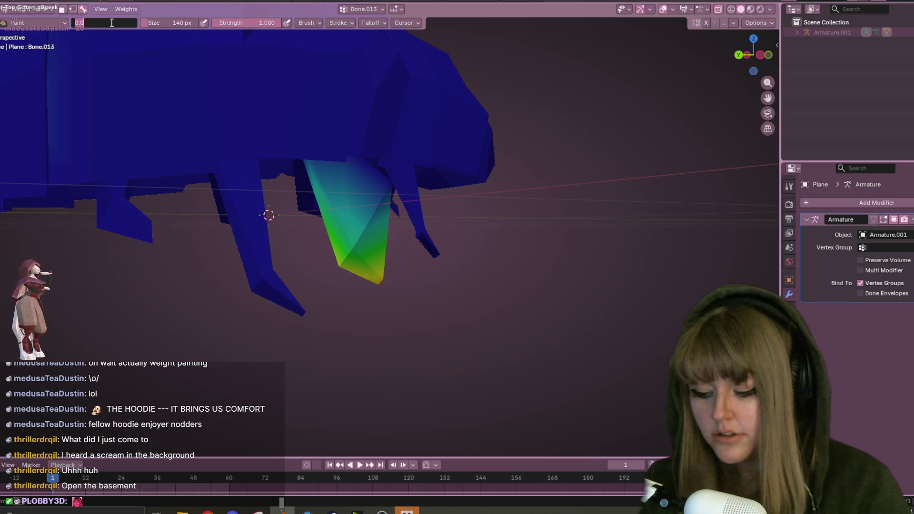
pyautogui.press('Escape')
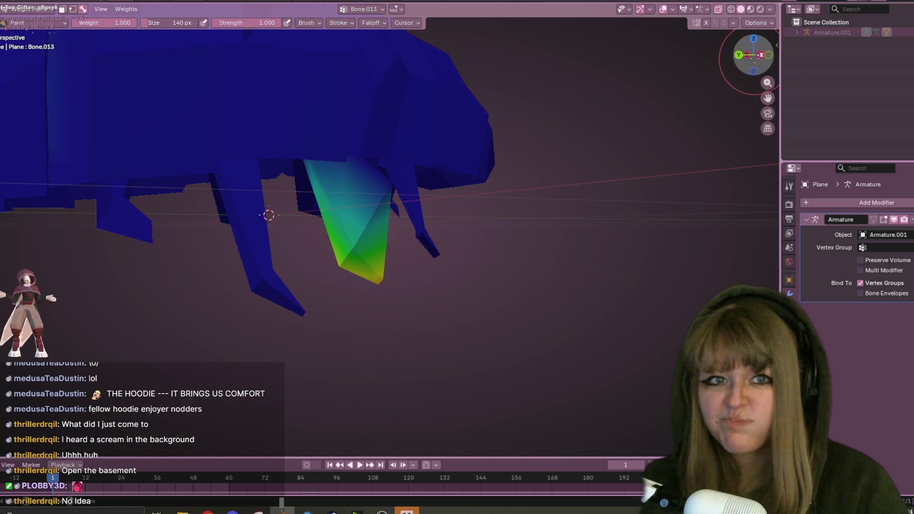
pyautogui.click(759, 55)
pyautogui.moveTo(356, 274)
pyautogui.mouseDown()
pyautogui.moveTo(336, 235)
pyautogui.moveTo(348, 245)
pyautogui.moveTo(357, 233)
pyautogui.mouseUp()
pyautogui.moveTo(457, 258)
pyautogui.mouseDown(button='middle')
pyautogui.moveTo(490, 174)
pyautogui.moveTo(549, 218)
pyautogui.mouseUp(button='middle')
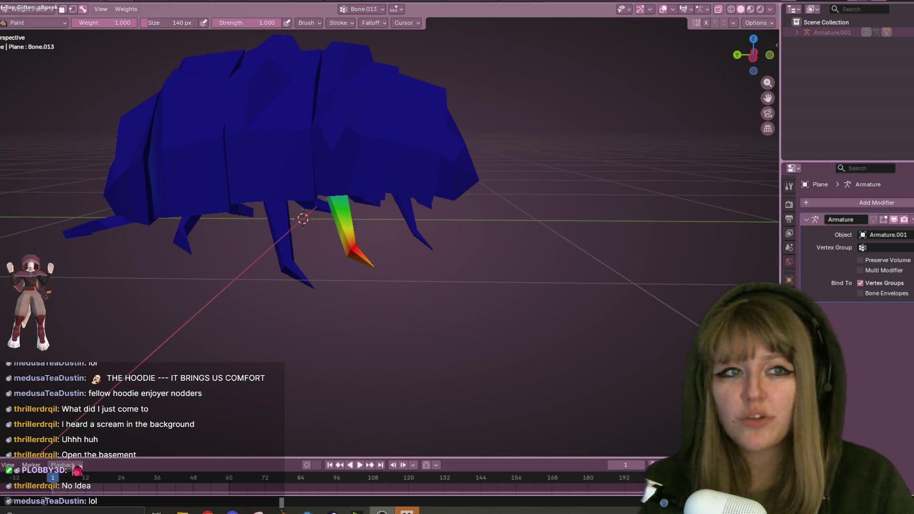
pyautogui.hotkey('alt', 'h')
pyautogui.moveTo(362, 205)
pyautogui.mouseDown(button='middle')
pyautogui.moveTo(255, 221)
pyautogui.moveTo(329, 229)
pyautogui.moveTo(352, 251)
pyautogui.mouseUp(button='middle')
# Make Bone.009 the bone being weighted and set the paint weight to 0
pyautogui.keyDown('ctrl'); pyautogui.click(299, 208); pyautogui.keyUp('ctrl')
pyautogui.scroll(-3, 352, 250)
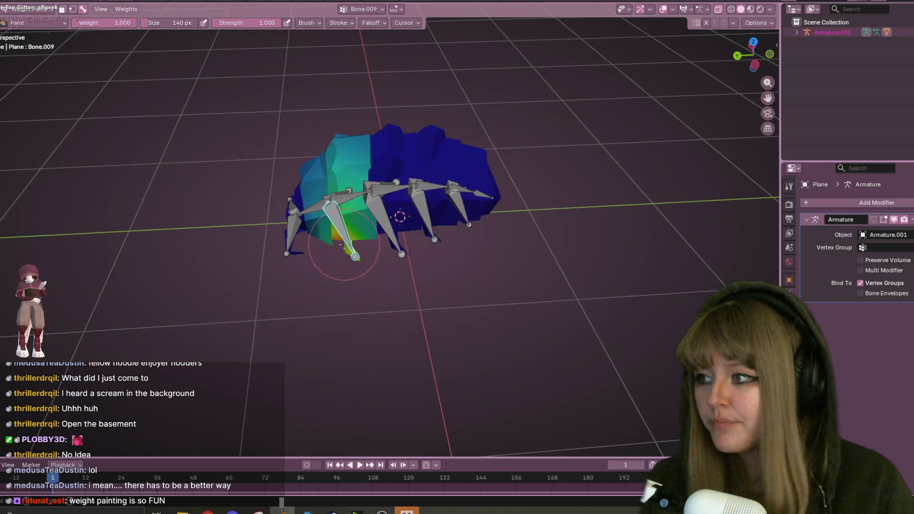
pyautogui.hotkey('ctrl', 'z')
pyautogui.hotkey('ctrl', 'shift', 'z')
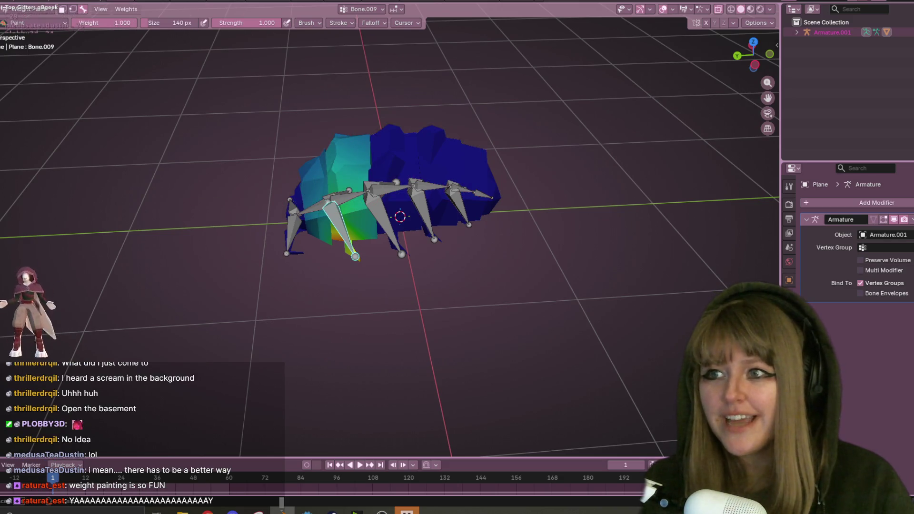
pyautogui.click(112, 23)
pyautogui.write('0.000')
pyautogui.press('Return')
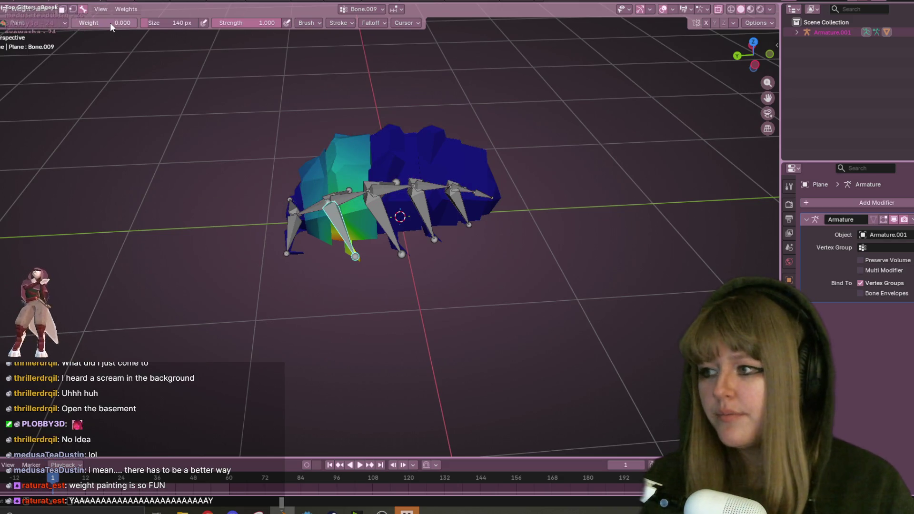
# Erase Bone.009's stray weight from the upper body and around the front leg
pyautogui.moveTo(443, 136); pyautogui.dragTo(343, 142)
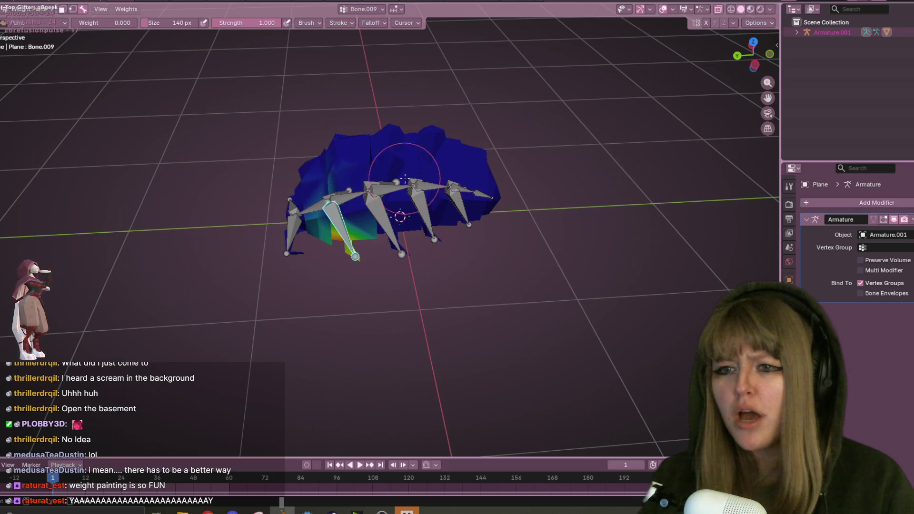
pyautogui.moveTo(495, 181); pyautogui.dragTo(510, 143, button='middle')
pyautogui.click(750, 55)
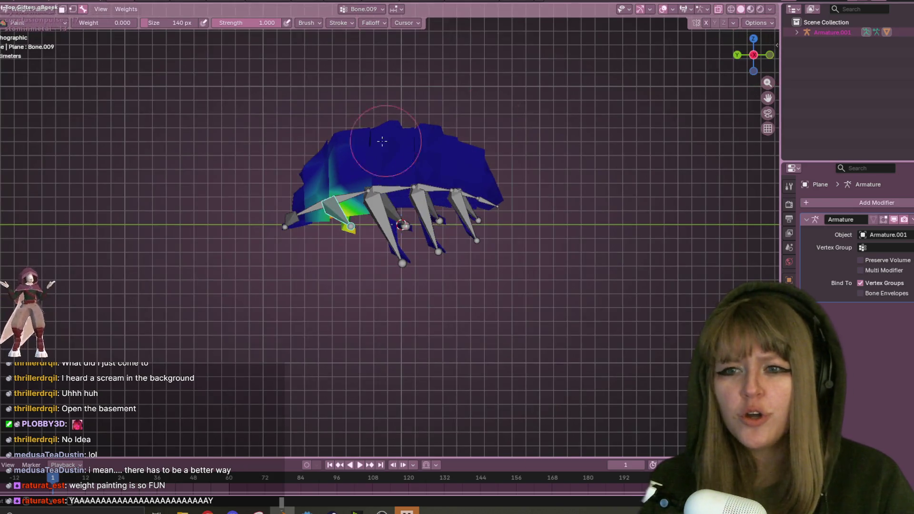
pyautogui.moveTo(333, 190)
pyautogui.mouseDown()
pyautogui.moveTo(350, 204)
pyautogui.moveTo(388, 158)
pyautogui.mouseUp()
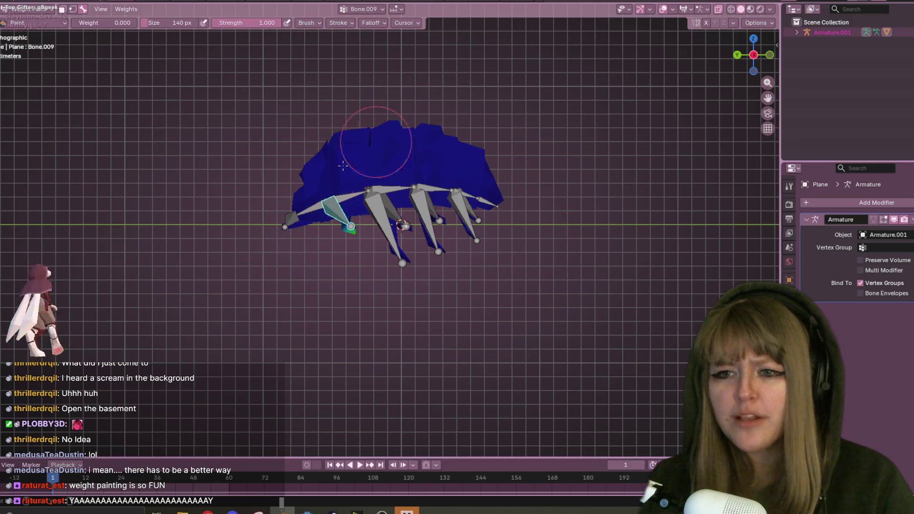
pyautogui.moveTo(738, 60)
pyautogui.mouseDown()
pyautogui.moveTo(690, 95)
pyautogui.moveTo(236, 176)
pyautogui.mouseUp()
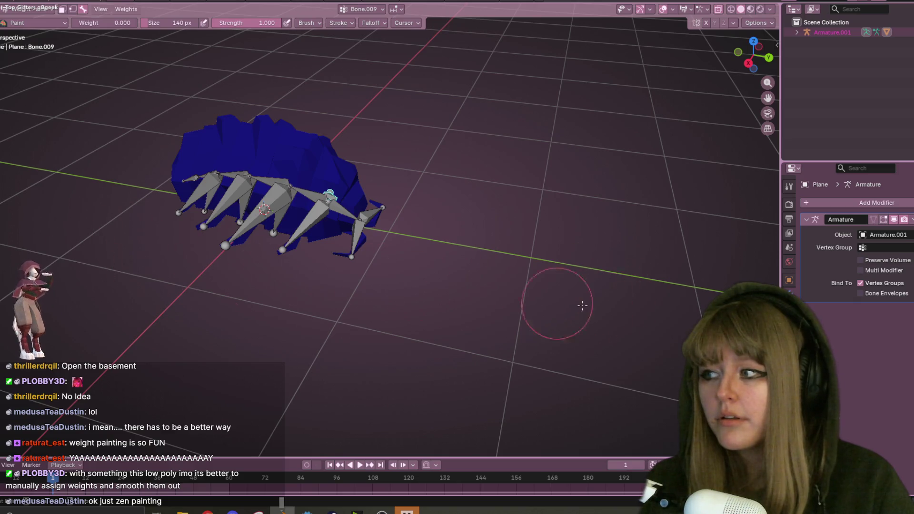
pyautogui.moveTo(616, 255)
pyautogui.mouseDown(button='middle')
pyautogui.moveTo(598, 133)
pyautogui.moveTo(565, 75)
pyautogui.moveTo(562, 90)
pyautogui.mouseUp(button='middle')
pyautogui.moveTo(615, 124)
pyautogui.mouseDown(button='middle')
pyautogui.moveTo(598, 250)
pyautogui.moveTo(673, 229)
pyautogui.mouseUp(button='middle')
# Rotate Bone.009 downward using the right and front orthographic views
pyautogui.click(750, 53)
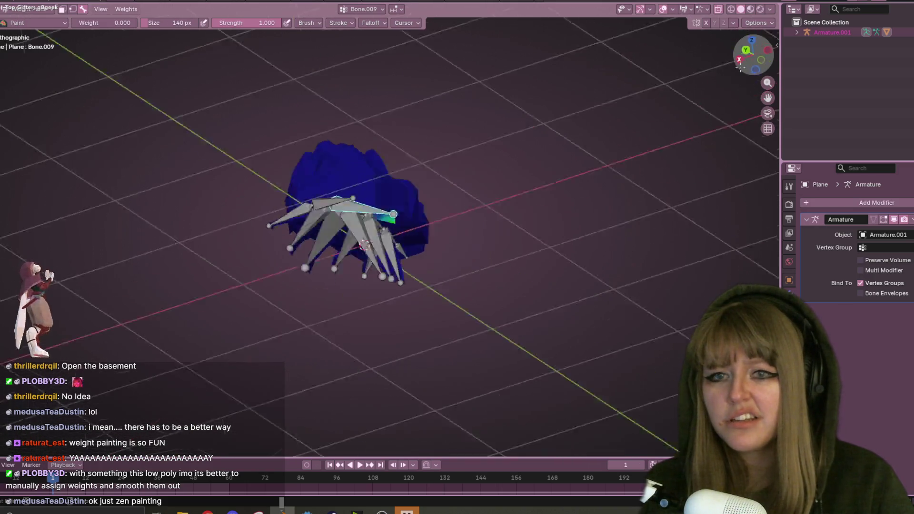
pyautogui.press('r')
pyautogui.click(521, 265)
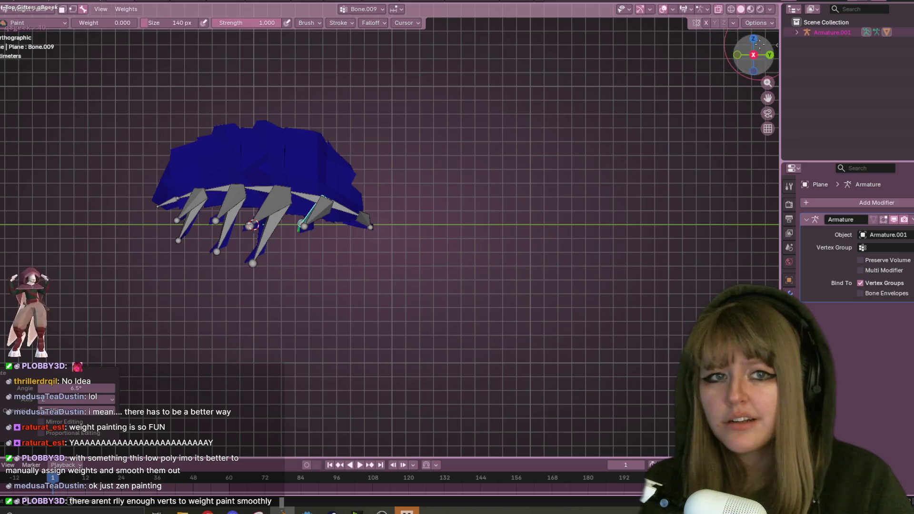
pyautogui.click(770, 55)
pyautogui.scroll(3, 546, 198)
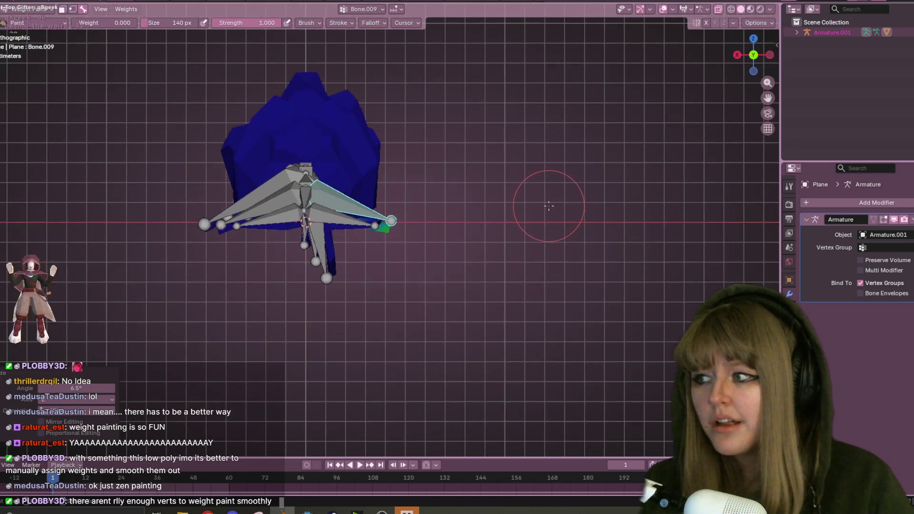
pyautogui.press('r')
pyautogui.click(333, 316)
# Centre the legs in side orthographic view and begin editing the paint weight value
pyautogui.moveTo(342, 316)
pyautogui.mouseDown(button='middle')
pyautogui.moveTo(447, 395)
pyautogui.moveTo(543, 148)
pyautogui.mouseUp(button='middle')
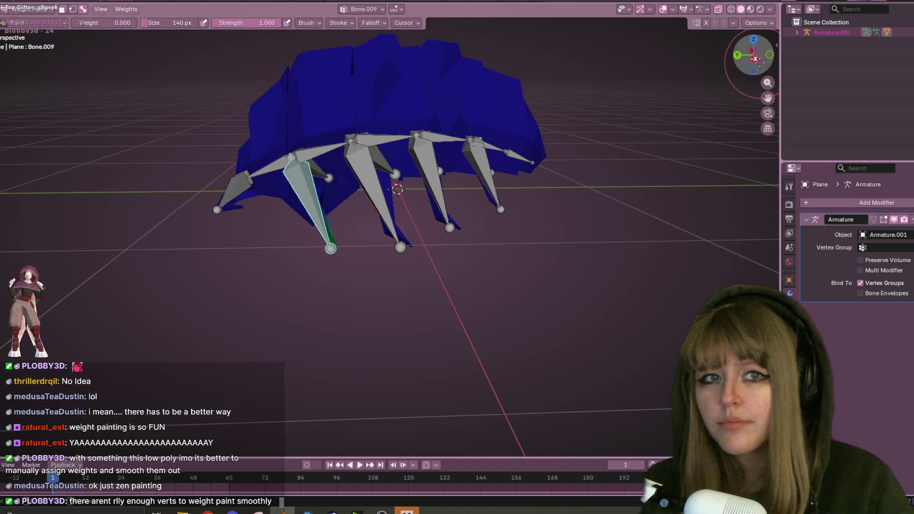
pyautogui.click(754, 59)
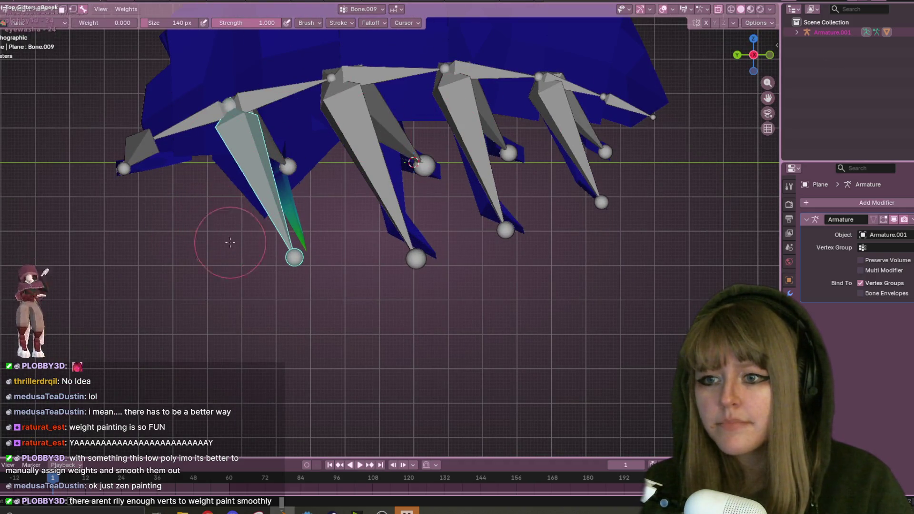
pyautogui.keyDown('shift'); pyautogui.moveTo(340, 177); pyautogui.dragTo(412, 178, button='middle'); pyautogui.keyUp('shift')
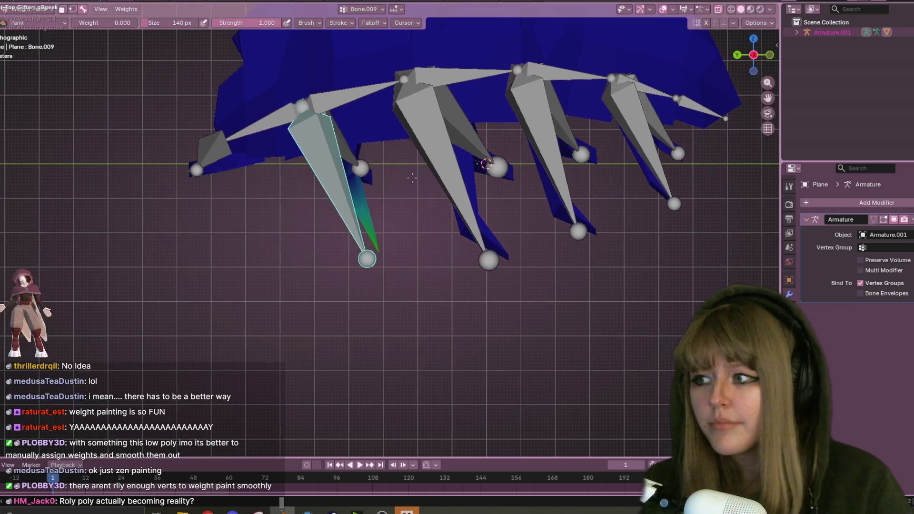
pyautogui.click(122, 23)
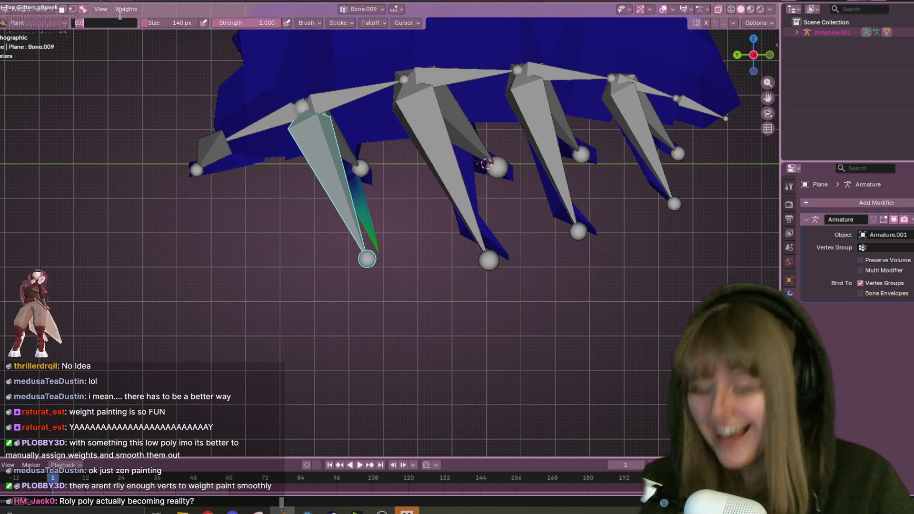
# Set the paint weight to 1 and paint full weight onto the leg's lower end
pyautogui.write('1')
pyautogui.press('Return')
pyautogui.moveTo(326, 286)
pyautogui.mouseDown()
pyautogui.moveTo(381, 198)
pyautogui.moveTo(397, 254)
pyautogui.mouseUp()
pyautogui.moveTo(403, 227)
pyautogui.mouseDown(button='middle')
pyautogui.moveTo(444, 179)
pyautogui.moveTo(474, 225)
pyautogui.moveTo(520, 224)
pyautogui.mouseUp(button='middle')
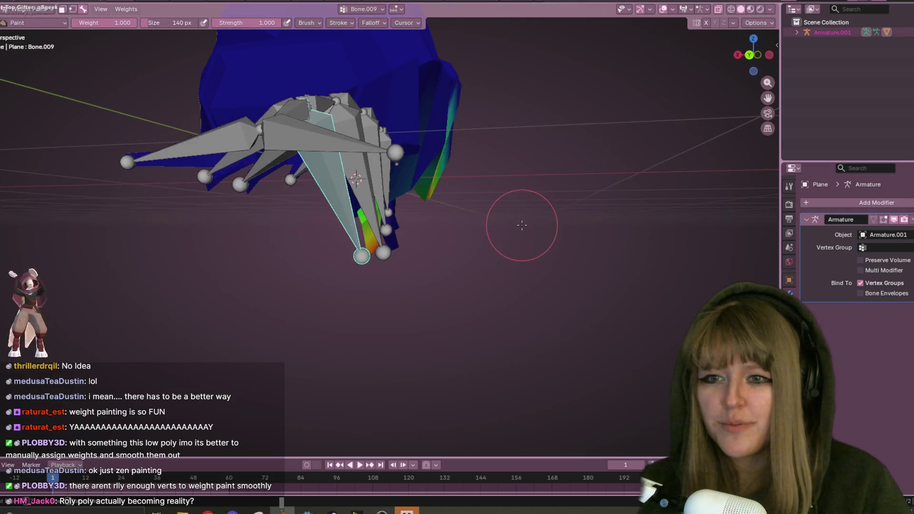
pyautogui.click(743, 53)
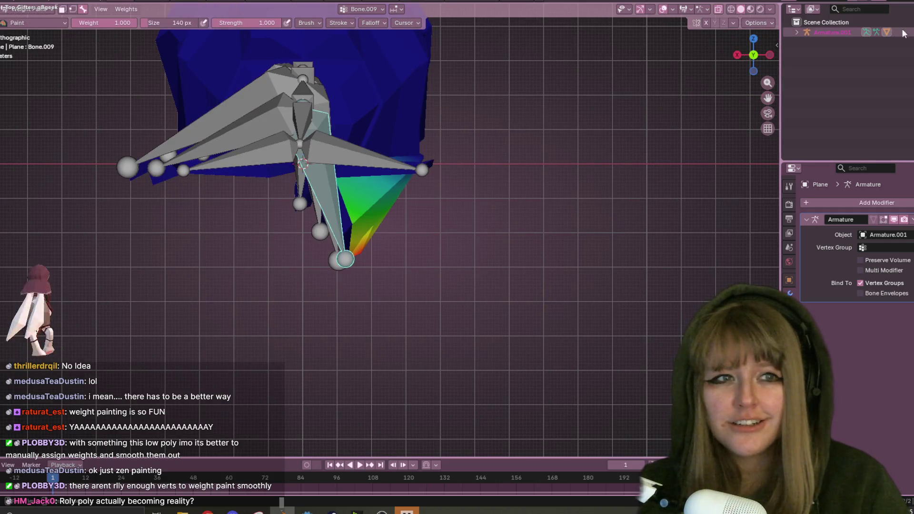
pyautogui.press('h')
pyautogui.moveTo(426, 160); pyautogui.dragTo(432, 160)
# Paint full weight onto the upper leg and around the leg tip, viewed from below
pyautogui.moveTo(498, 169)
pyautogui.mouseDown(button='middle')
pyautogui.moveTo(484, 210)
pyautogui.moveTo(426, 171)
pyautogui.moveTo(495, 143)
pyautogui.mouseUp(button='middle')
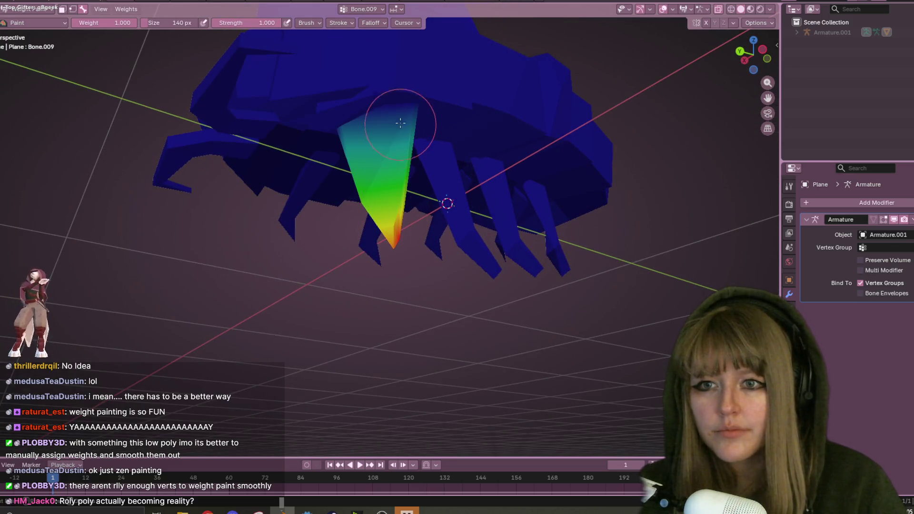
pyautogui.scroll(3, 476, 129)
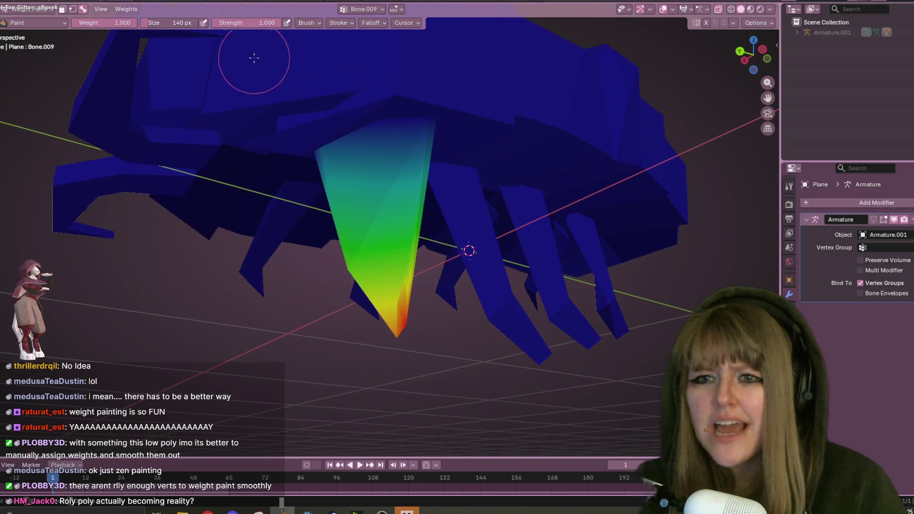
pyautogui.moveTo(431, 202)
pyautogui.mouseDown(button='middle')
pyautogui.moveTo(510, 217)
pyautogui.moveTo(362, 268)
pyautogui.mouseUp(button='middle')
pyautogui.moveTo(362, 268); pyautogui.dragTo(311, 243)
pyautogui.moveTo(350, 289)
pyautogui.mouseDown()
pyautogui.moveTo(398, 328)
pyautogui.moveTo(337, 310)
pyautogui.mouseUp()
pyautogui.moveTo(336, 310)
pyautogui.mouseDown(button='middle')
pyautogui.moveTo(433, 239)
pyautogui.moveTo(466, 281)
pyautogui.mouseUp(button='middle')
pyautogui.moveTo(251, 306)
pyautogui.mouseDown()
pyautogui.moveTo(250, 353)
pyautogui.moveTo(262, 354)
pyautogui.moveTo(236, 335)
pyautogui.mouseUp()
pyautogui.moveTo(395, 311)
pyautogui.mouseDown(button='middle')
pyautogui.moveTo(479, 234)
pyautogui.moveTo(496, 261)
pyautogui.moveTo(441, 204)
pyautogui.mouseUp(button='middle')
pyautogui.scroll(3, 441, 204)
pyautogui.moveTo(220, 210)
pyautogui.mouseDown(button='middle')
pyautogui.moveTo(235, 289)
pyautogui.moveTo(245, 280)
pyautogui.mouseUp(button='middle')
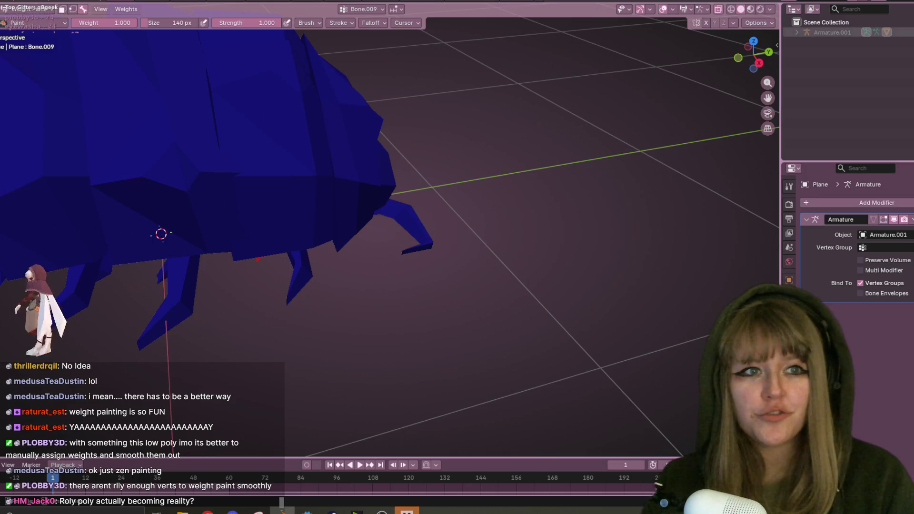
# Switch to Object Mode and hide Armature.001 in the outliner to show the bare mesh
pyautogui.click(832, 32)
pyautogui.scroll(-5, 741, 27)
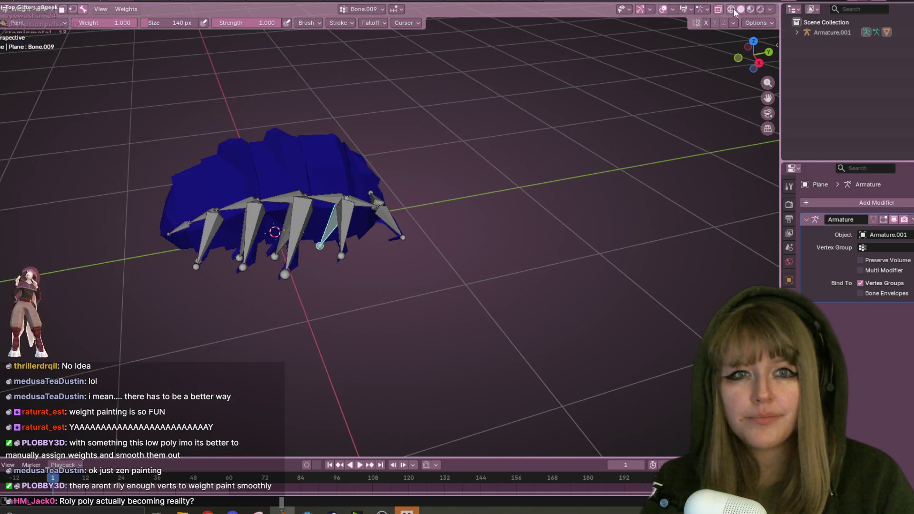
pyautogui.click(24, 16)
pyautogui.click(21, 21)
pyautogui.moveTo(378, 144)
pyautogui.mouseDown(button='middle')
pyautogui.moveTo(477, 124)
pyautogui.moveTo(434, 113)
pyautogui.moveTo(356, 63)
pyautogui.moveTo(218, 182)
pyautogui.moveTo(568, 195)
pyautogui.moveTo(609, 172)
pyautogui.moveTo(494, 142)
pyautogui.moveTo(176, 179)
pyautogui.moveTo(452, 166)
pyautogui.moveTo(300, 182)
pyautogui.moveTo(526, 193)
pyautogui.mouseUp(button='middle')
pyautogui.click(832, 33)
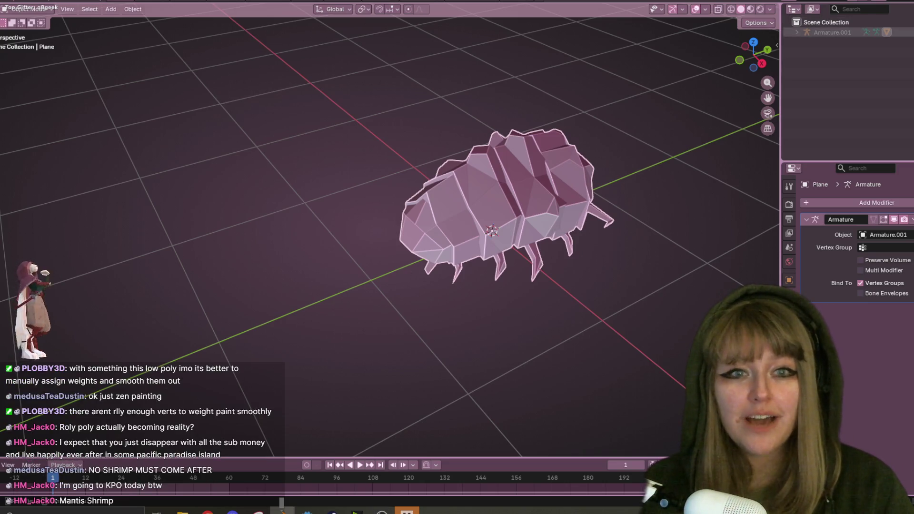
# Unhide Armature.001, select it with the creature mesh, and switch to Weight Paint mode
pyautogui.hotkey('alt', 'h')
pyautogui.moveTo(625, 142)
pyautogui.mouseDown(button='middle')
pyautogui.moveTo(590, 125)
pyautogui.moveTo(621, 130)
pyautogui.moveTo(380, 8)
pyautogui.mouseUp(button='middle')
pyautogui.keyDown('shift'); pyautogui.click(378, 198); pyautogui.keyUp('shift')
pyautogui.keyDown('shift'); pyautogui.click(363, 167); pyautogui.keyUp('shift')
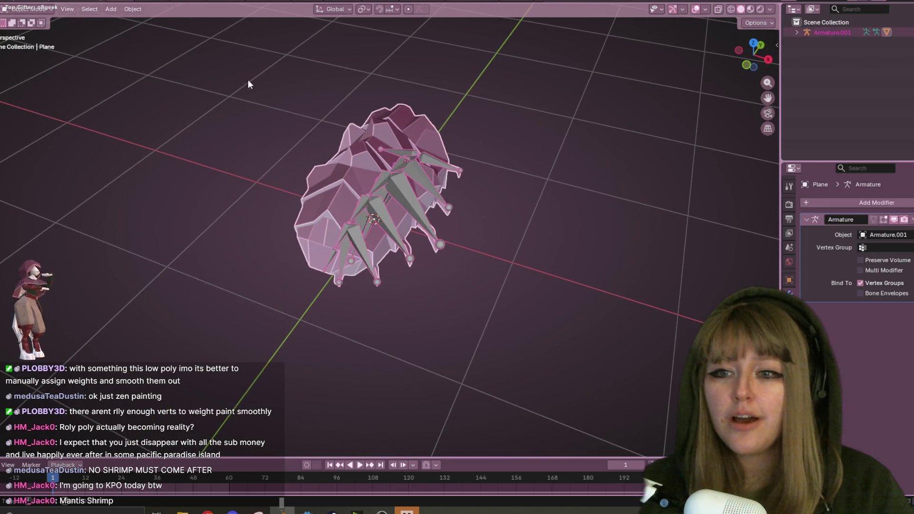
pyautogui.click(40, 10)
pyautogui.click(26, 68)
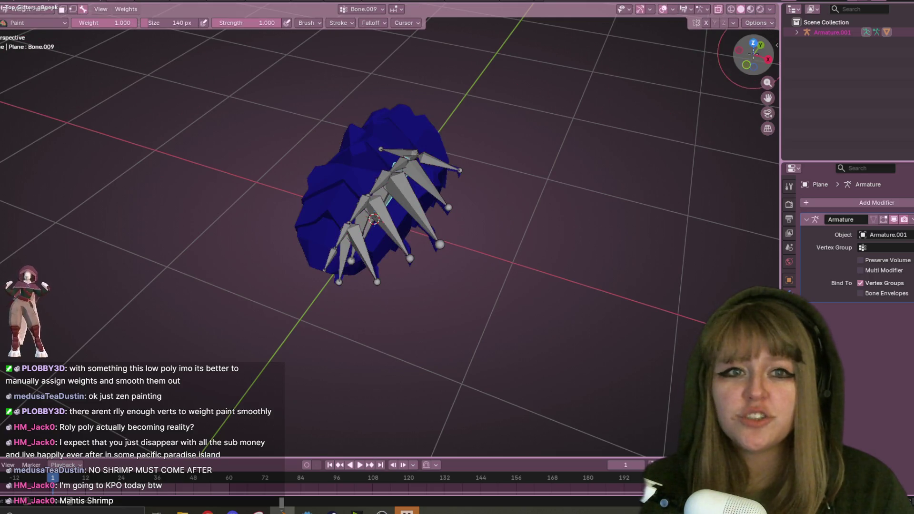
# Make Bone.010 the bone being painted and commit a paint weight of 0
pyautogui.moveTo(751, 57)
pyautogui.mouseDown()
pyautogui.moveTo(704, 96)
pyautogui.moveTo(619, 105)
pyautogui.moveTo(404, 169)
pyautogui.mouseUp()
pyautogui.keyDown('ctrl'); pyautogui.click(405, 169); pyautogui.keyUp('ctrl')
pyautogui.moveTo(432, 184)
pyautogui.mouseDown(button='middle')
pyautogui.moveTo(496, 146)
pyautogui.moveTo(466, 132)
pyautogui.mouseUp(button='middle')
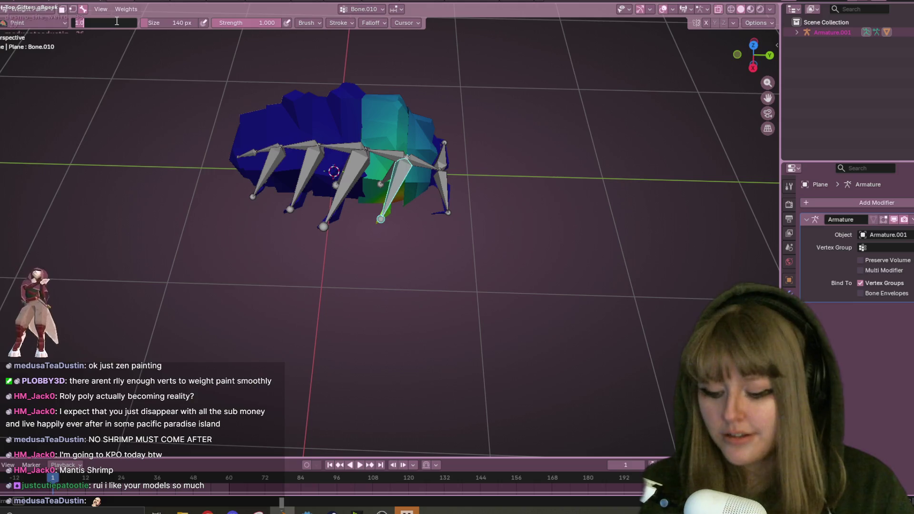
pyautogui.write('0')
pyautogui.press('Return')
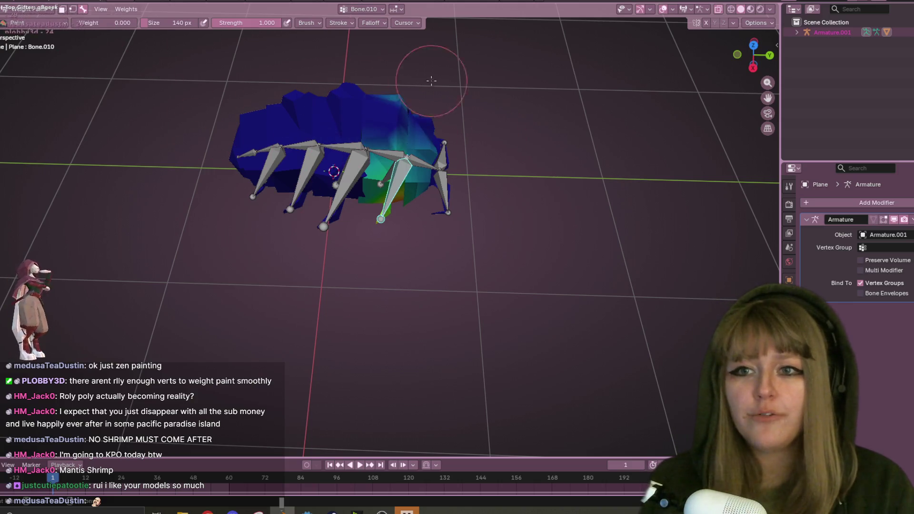
# Paint Bone.010's stray upper-body weights to zero from the side view
pyautogui.moveTo(543, 99); pyautogui.dragTo(415, 83, button='middle')
pyautogui.moveTo(457, 112)
pyautogui.mouseDown(button='middle')
pyautogui.moveTo(612, 101)
pyautogui.moveTo(344, 210)
pyautogui.mouseUp(button='middle')
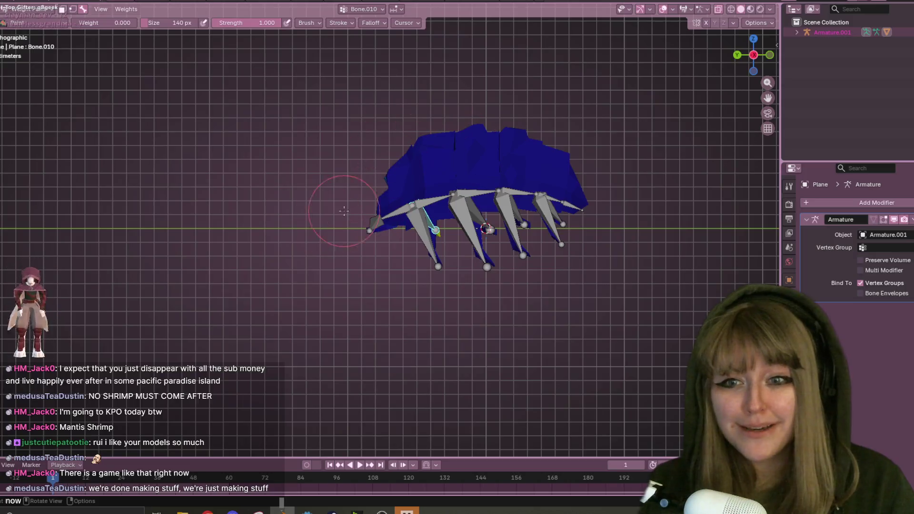
pyautogui.click(753, 55)
pyautogui.moveTo(425, 136)
pyautogui.mouseDown()
pyautogui.moveTo(431, 177)
pyautogui.moveTo(346, 146)
pyautogui.mouseUp()
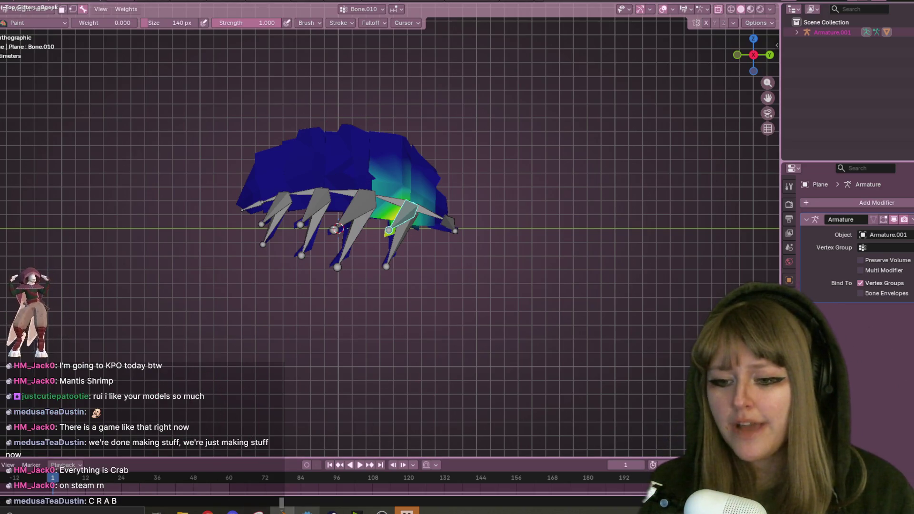
pyautogui.click(332, 511)
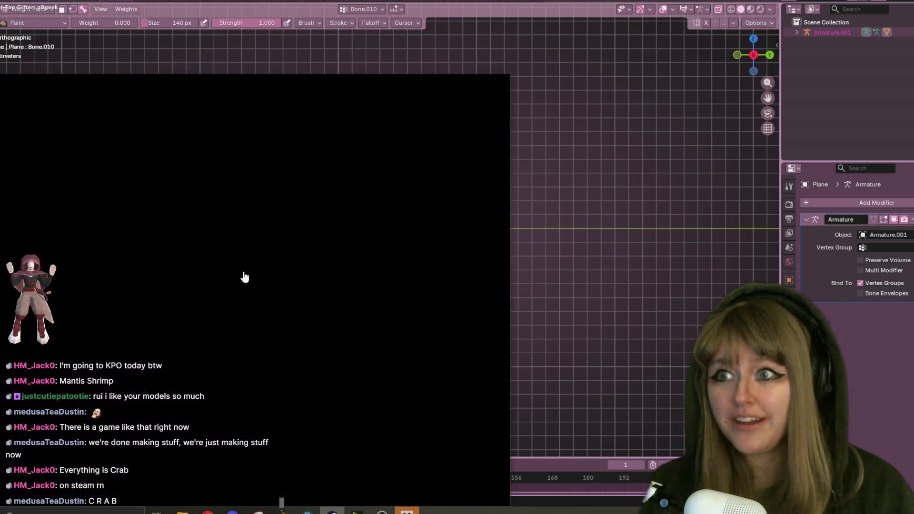
# Search the Steam store for 'everything is crab', open the Everything is Crab page, then close Steam
pyautogui.click(51, 97)
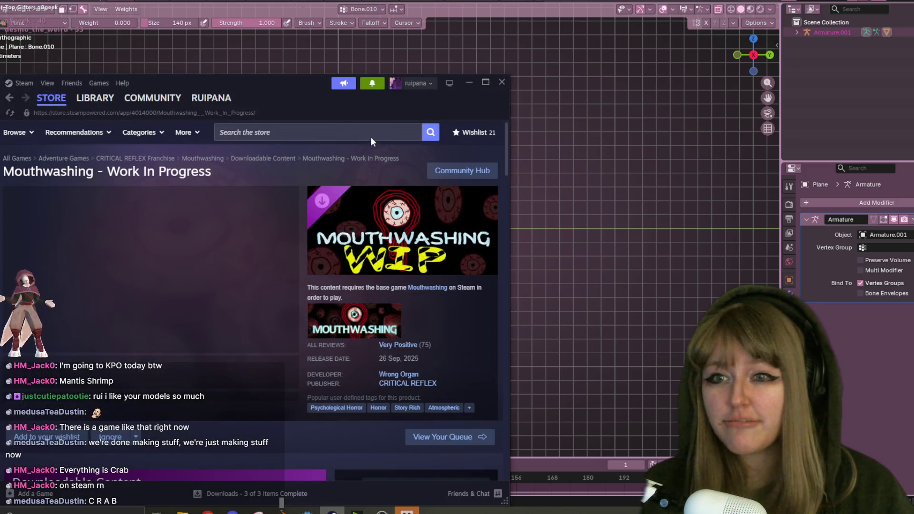
pyautogui.click(371, 132)
pyautogui.write('everything is ctab')
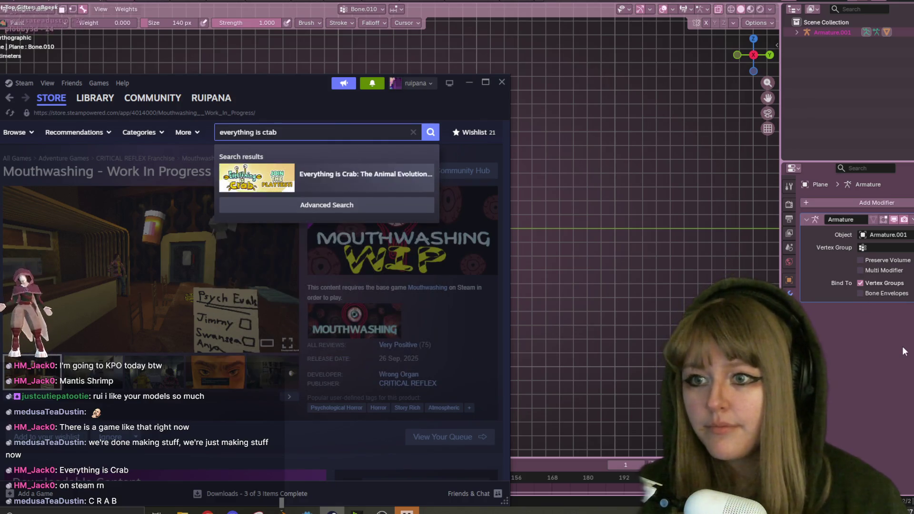
pyautogui.press('BackSpace')
pyautogui.press('BackSpace')
pyautogui.press('BackSpace')
pyautogui.press('BackSpace')
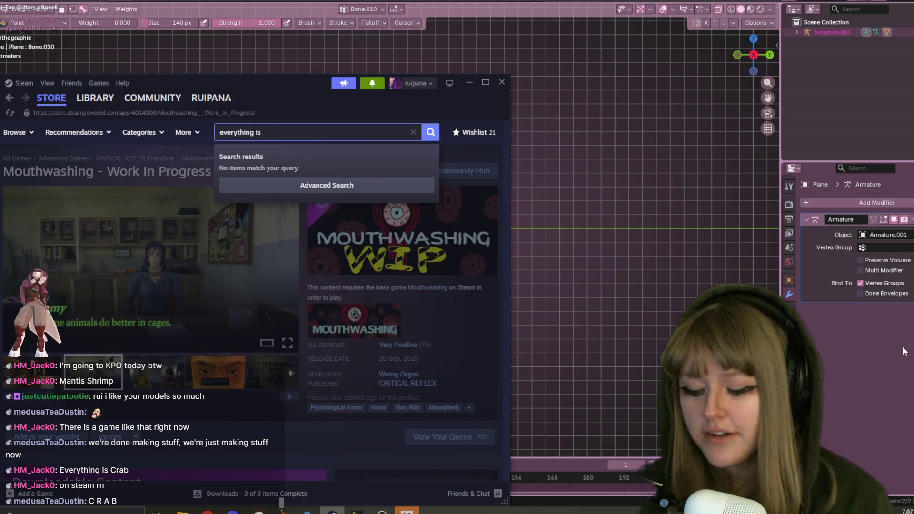
pyautogui.write(' cra')
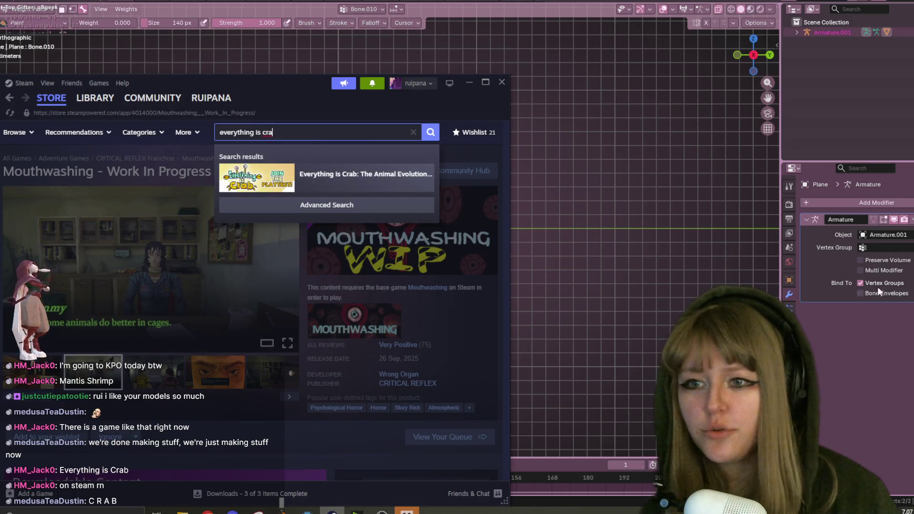
pyautogui.click(378, 181)
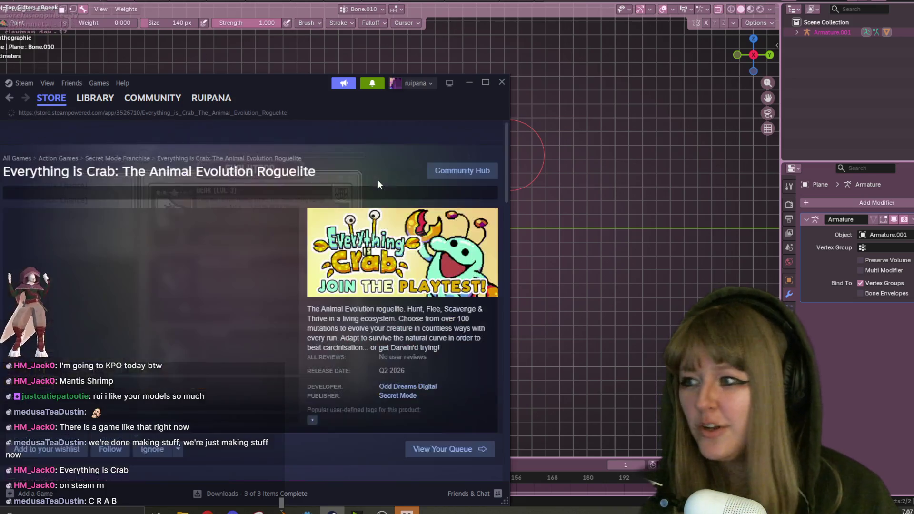
pyautogui.scroll(-2, 235, 353)
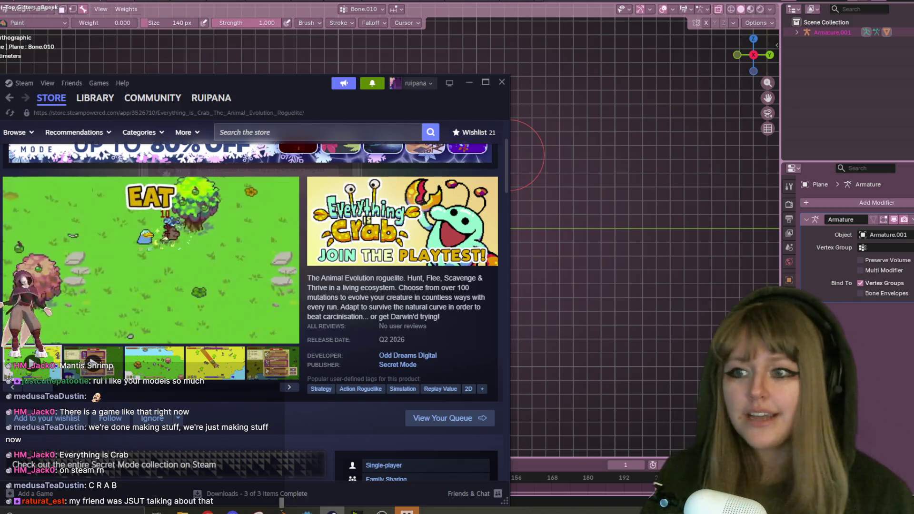
pyautogui.click(502, 82)
# Paint Bone.010's cyan and green weights on the rear and lower body back to zero
pyautogui.keyDown('shift'); pyautogui.moveTo(565, 102); pyautogui.dragTo(544, 96, button='middle'); pyautogui.keyUp('shift')
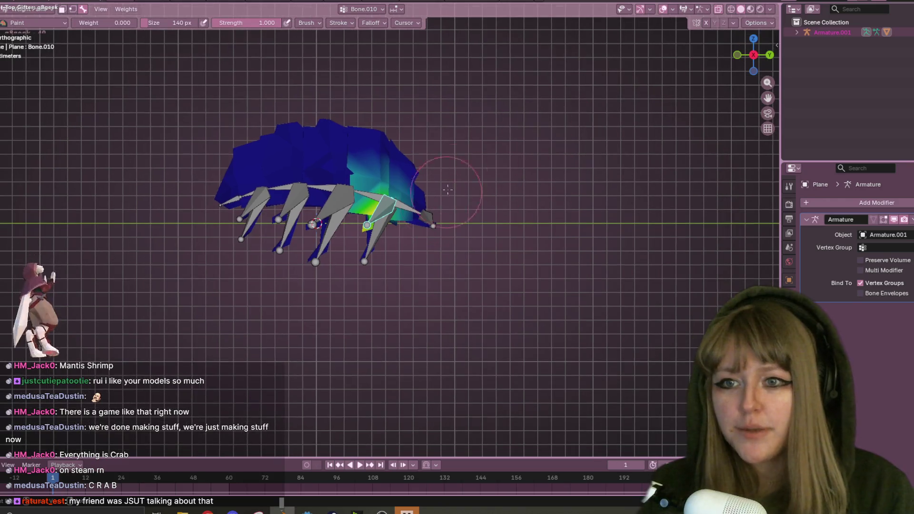
pyautogui.moveTo(332, 159); pyautogui.dragTo(424, 198)
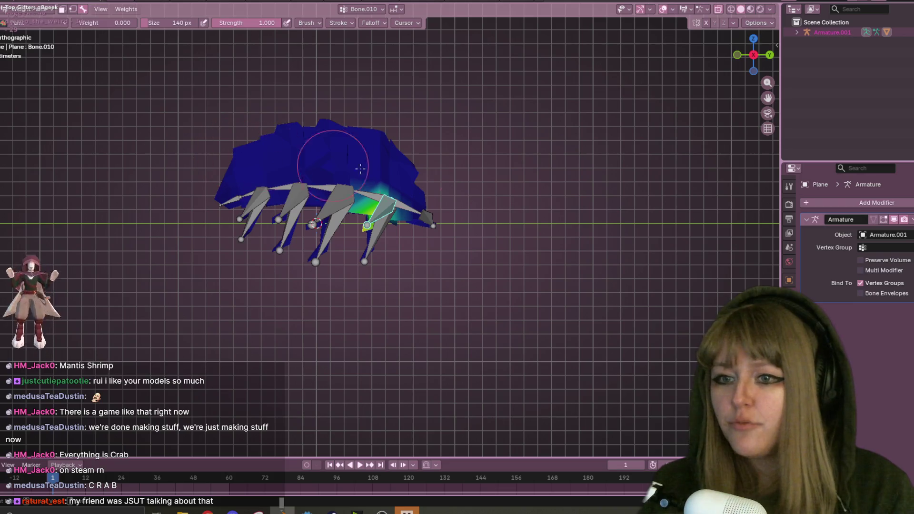
pyautogui.moveTo(387, 186)
pyautogui.mouseDown()
pyautogui.moveTo(369, 190)
pyautogui.moveTo(385, 195)
pyautogui.mouseUp()
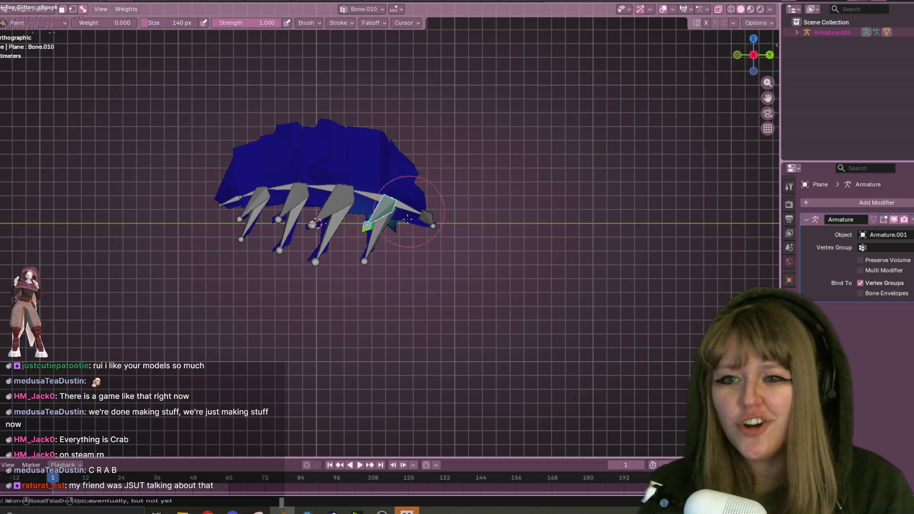
pyautogui.moveTo(362, 204)
pyautogui.mouseDown(button='middle')
pyautogui.moveTo(464, 196)
pyautogui.moveTo(508, 179)
pyautogui.moveTo(450, 106)
pyautogui.moveTo(500, 55)
pyautogui.mouseUp(button='middle')
pyautogui.press('KP_7')
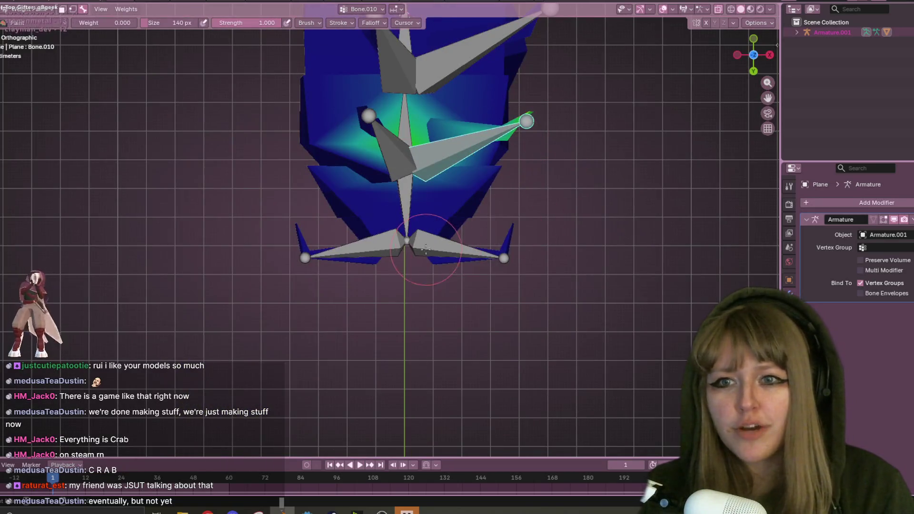
pyautogui.keyDown('shift'); pyautogui.moveTo(425, 248); pyautogui.dragTo(418, 255, button='middle'); pyautogui.keyUp('shift')
pyautogui.moveTo(367, 256)
pyautogui.mouseDown()
pyautogui.moveTo(350, 245)
pyautogui.moveTo(362, 248)
pyautogui.moveTo(362, 265)
pyautogui.mouseUp()
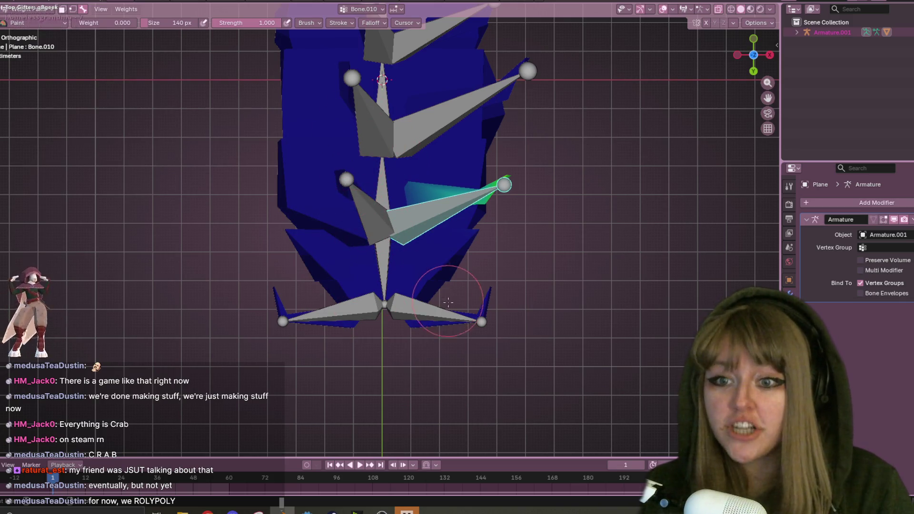
pyautogui.moveTo(580, 161); pyautogui.dragTo(720, 147, button='middle')
# Rotate the rear leg bone in front view to test deformation, then frame the legs from the side
pyautogui.click(759, 61)
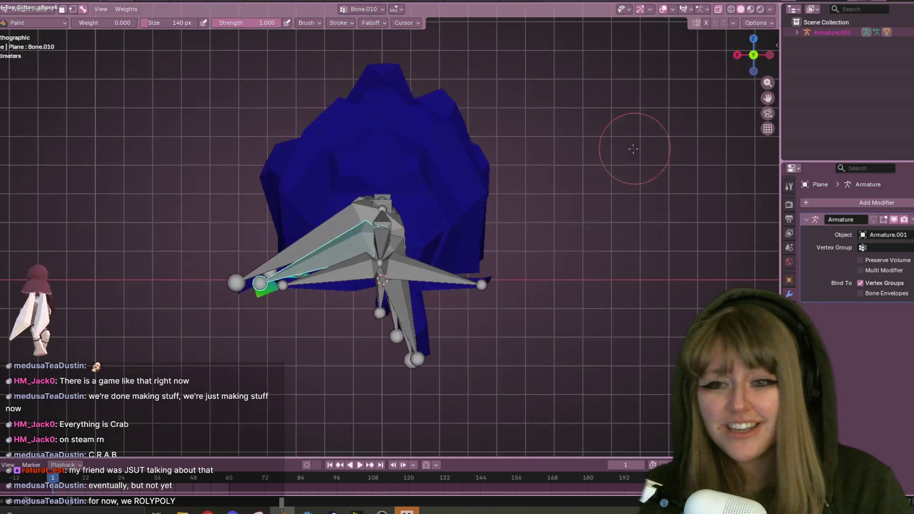
pyautogui.press('r')
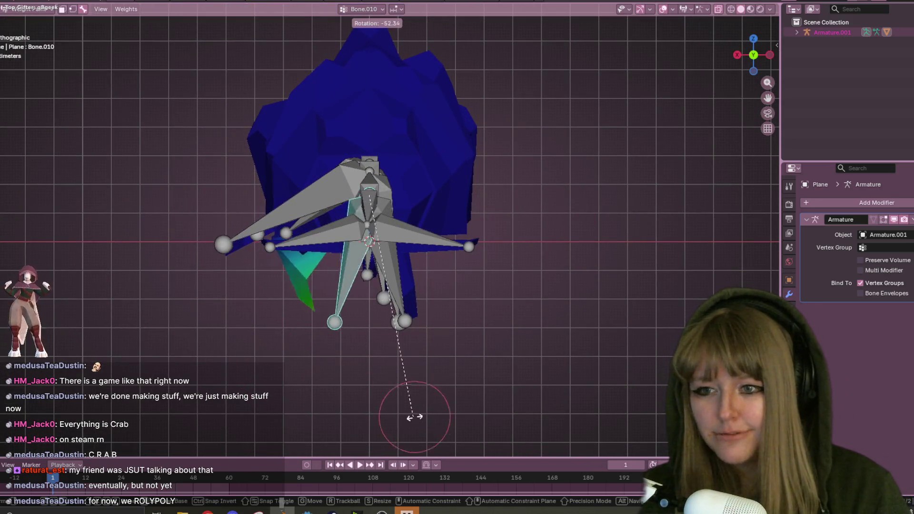
pyautogui.click(467, 411)
pyautogui.moveTo(467, 410)
pyautogui.mouseDown(button='middle')
pyautogui.moveTo(462, 223)
pyautogui.moveTo(495, 219)
pyautogui.mouseUp(button='middle')
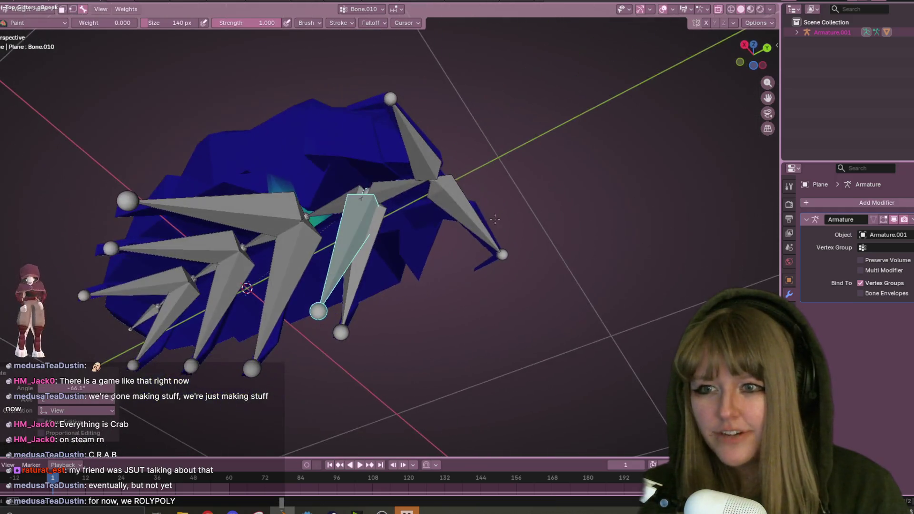
pyautogui.click(745, 44)
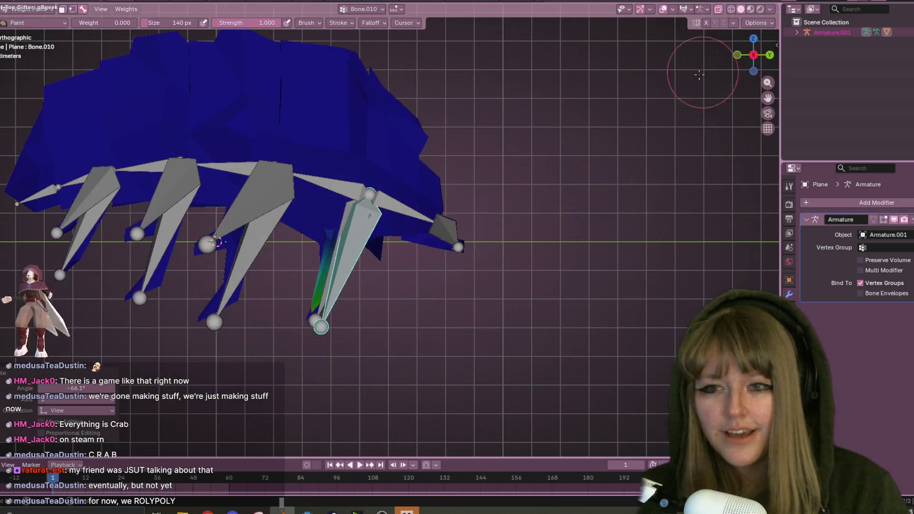
pyautogui.keyDown('shift'); pyautogui.moveTo(229, 78); pyautogui.dragTo(263, 47, button='middle'); pyautogui.keyUp('shift')
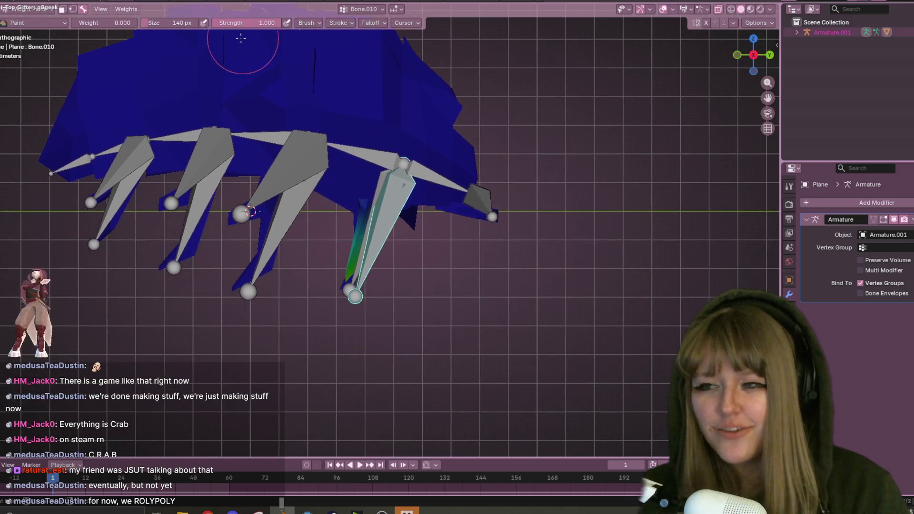
# Set the paint weight to 1 and paint full weight onto the posed leg
pyautogui.click(110, 21)
pyautogui.write('1.000')
pyautogui.press('Return')
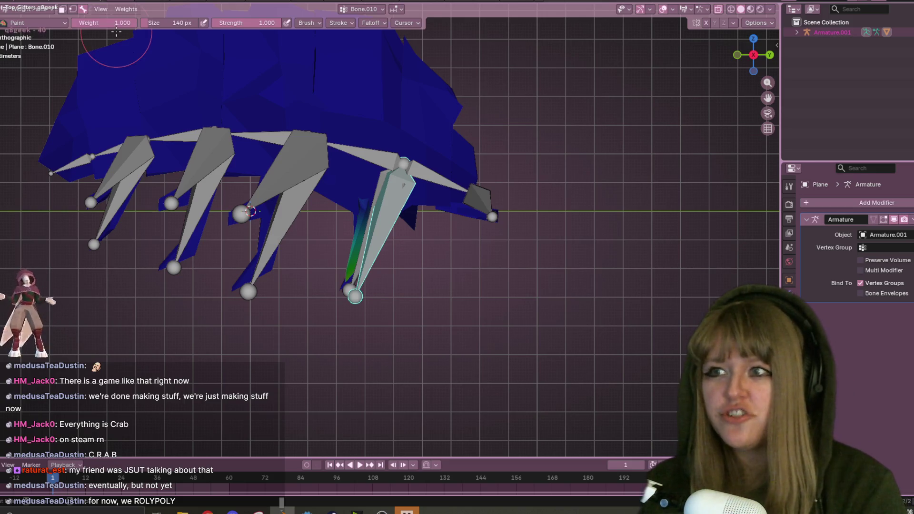
pyautogui.moveTo(351, 327)
pyautogui.mouseDown(button='middle')
pyautogui.moveTo(451, 326)
pyautogui.moveTo(516, 259)
pyautogui.moveTo(503, 186)
pyautogui.mouseUp(button='middle')
pyautogui.moveTo(428, 146); pyautogui.dragTo(371, 201, button='middle')
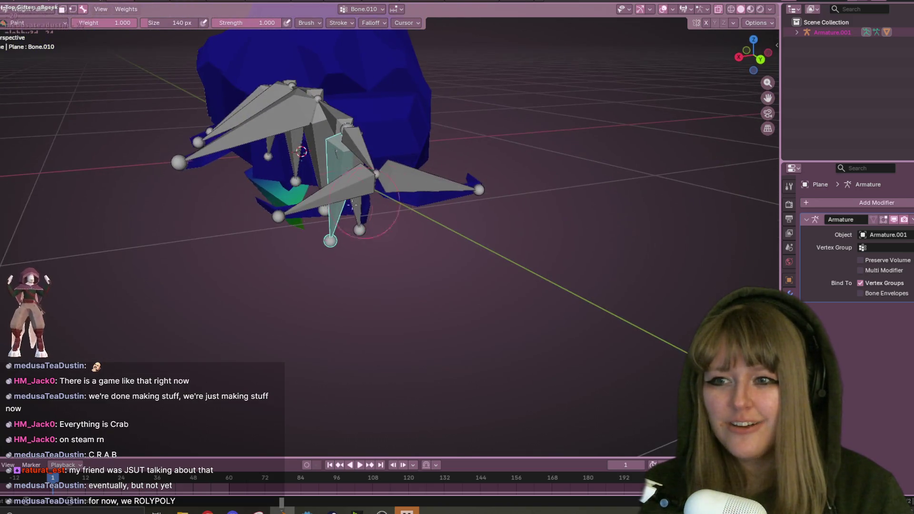
pyautogui.moveTo(227, 185); pyautogui.dragTo(379, 215, button='middle')
pyautogui.moveTo(379, 215); pyautogui.dragTo(386, 233)
pyautogui.moveTo(386, 233); pyautogui.dragTo(449, 258, button='middle')
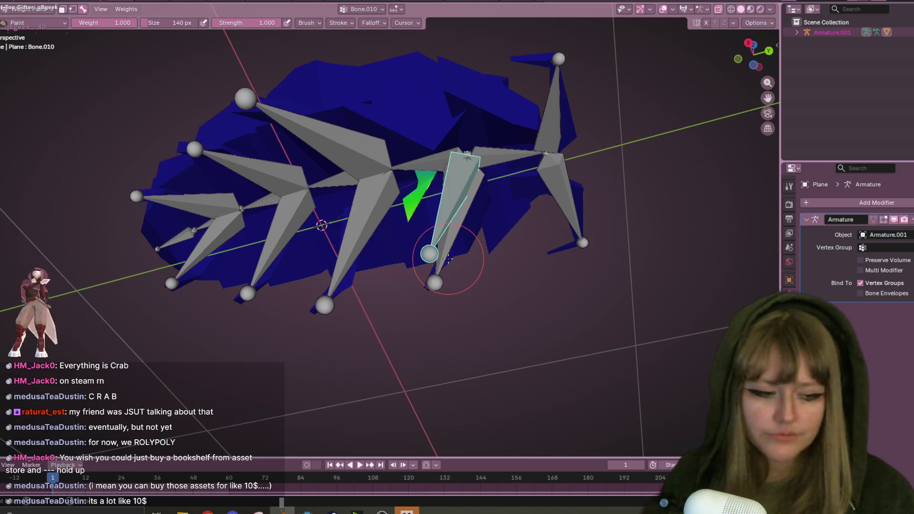
pyautogui.moveTo(459, 215)
pyautogui.mouseDown(button='middle')
pyautogui.moveTo(649, 174)
pyautogui.moveTo(510, 261)
pyautogui.mouseUp(button='middle')
pyautogui.press('h')
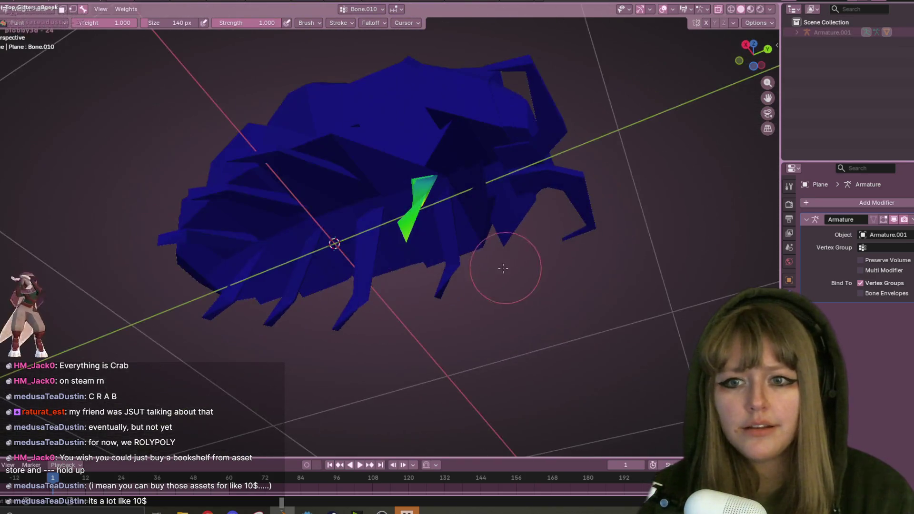
pyautogui.scroll(3, 602, 271)
pyautogui.scroll(2, 452, 292)
pyautogui.moveTo(453, 292); pyautogui.dragTo(471, 280)
pyautogui.scroll(-3, 472, 280)
pyautogui.moveTo(472, 280)
pyautogui.mouseDown(button='middle')
pyautogui.moveTo(430, 306)
pyautogui.moveTo(445, 313)
pyautogui.moveTo(469, 275)
pyautogui.moveTo(506, 261)
pyautogui.moveTo(573, 305)
pyautogui.moveTo(471, 234)
pyautogui.mouseUp(button='middle')
pyautogui.click(430, 306)
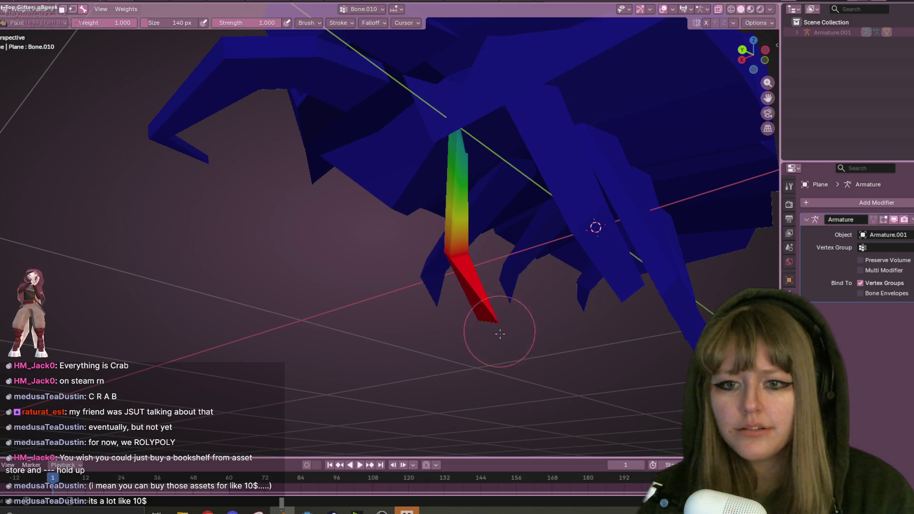
pyautogui.moveTo(485, 297)
pyautogui.mouseDown(button='middle')
pyautogui.moveTo(493, 310)
pyautogui.moveTo(459, 299)
pyautogui.mouseUp(button='middle')
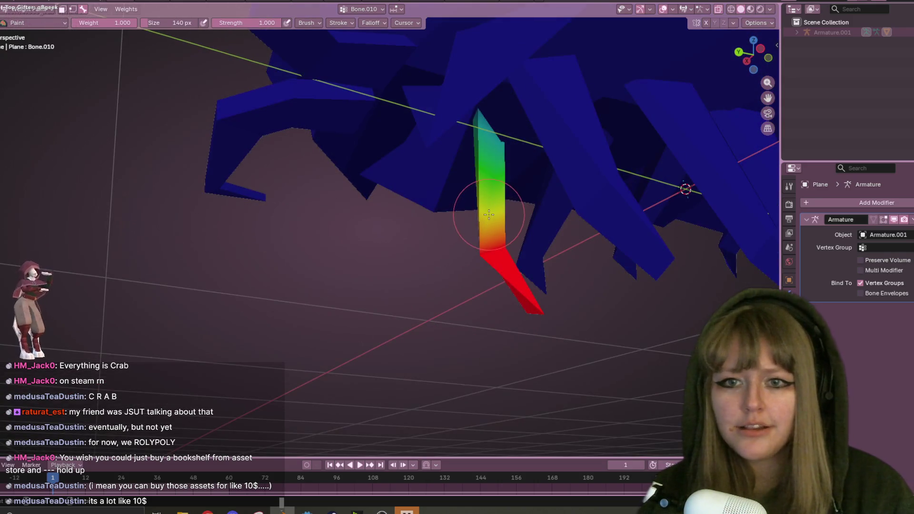
pyautogui.moveTo(485, 269)
pyautogui.mouseDown(button='middle')
pyautogui.moveTo(486, 261)
pyautogui.moveTo(414, 235)
pyautogui.mouseUp(button='middle')
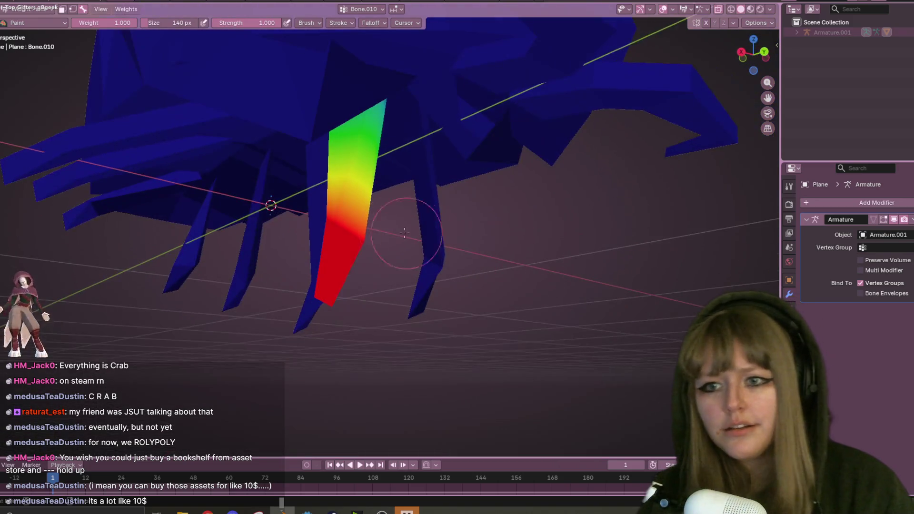
pyautogui.moveTo(355, 237); pyautogui.dragTo(380, 171, button='middle')
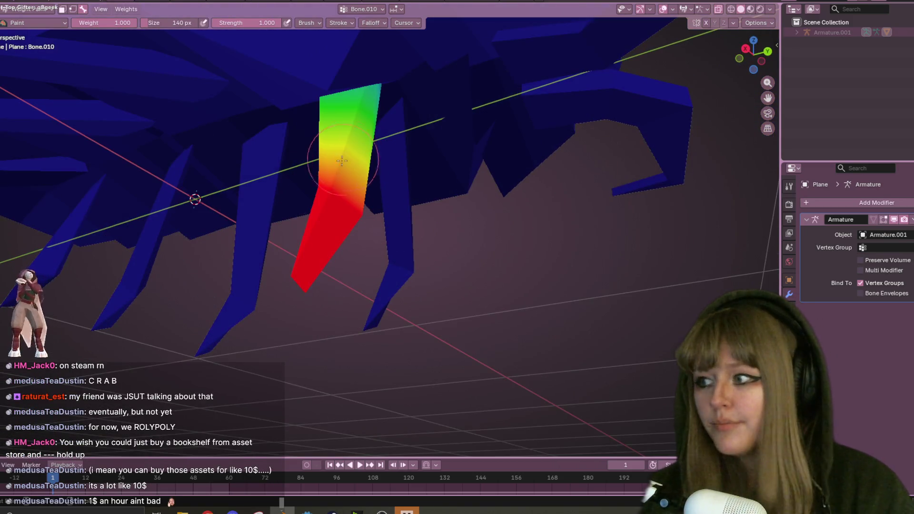
pyautogui.moveTo(309, 183)
pyautogui.mouseDown(button='middle')
pyautogui.moveTo(409, 235)
pyautogui.moveTo(429, 266)
pyautogui.moveTo(414, 235)
pyautogui.moveTo(429, 200)
pyautogui.mouseUp(button='middle')
pyautogui.scroll(-5, 414, 235)
pyautogui.click(833, 32)
pyautogui.keyDown('shift'); pyautogui.moveTo(469, 147); pyautogui.dragTo(550, 138, button='middle'); pyautogui.keyUp('shift')
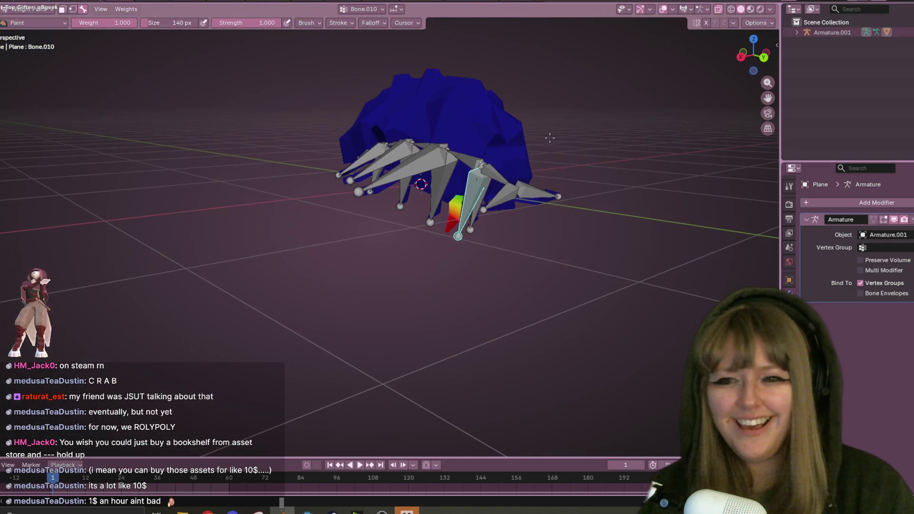
pyautogui.keyDown('ctrl'); pyautogui.click(418, 161); pyautogui.keyUp('ctrl')
pyautogui.moveTo(418, 161); pyautogui.dragTo(511, 229, button='middle')
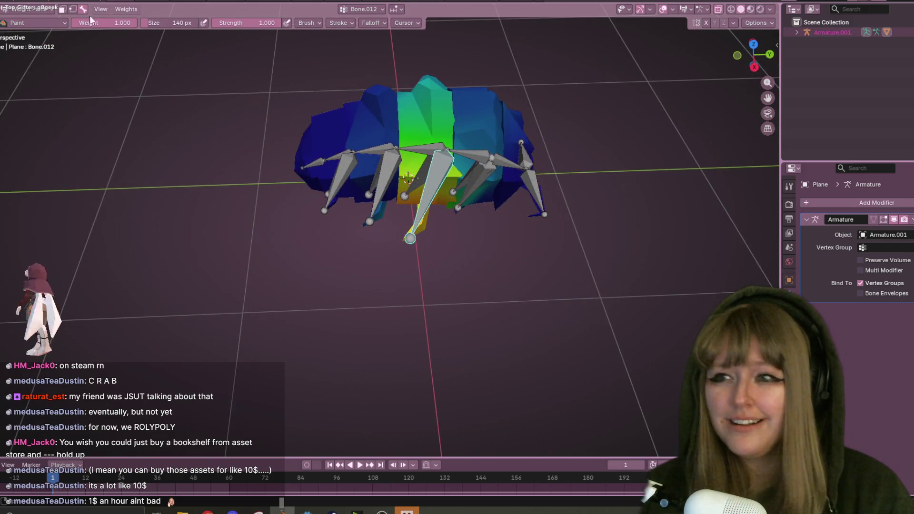
# Set the brush weight to 0.000 and paint Bone.012's green and yellow body weights to zero
pyautogui.moveTo(86, 25); pyautogui.dragTo(29, 25)
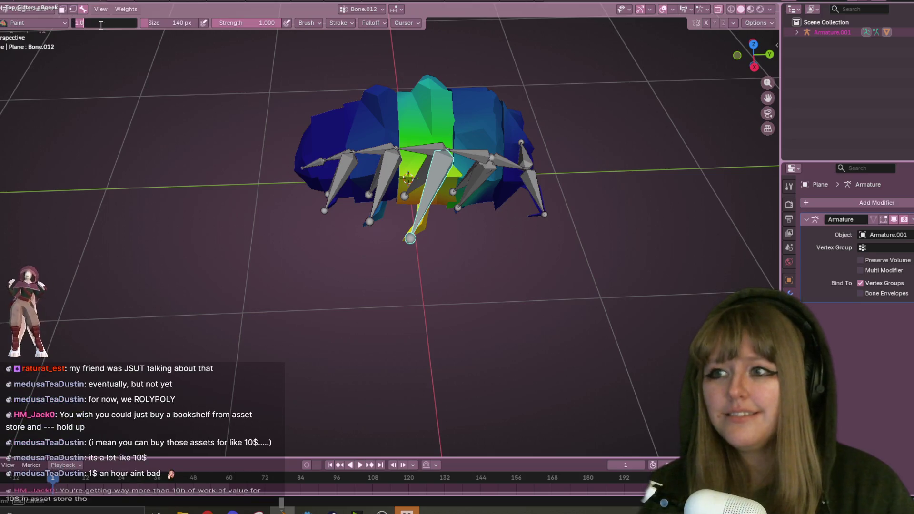
pyautogui.write('0.000')
pyautogui.moveTo(560, 124)
pyautogui.mouseDown()
pyautogui.moveTo(557, 80)
pyautogui.moveTo(453, 113)
pyautogui.moveTo(478, 115)
pyautogui.mouseUp()
pyautogui.moveTo(656, 106); pyautogui.dragTo(619, 200, button='middle')
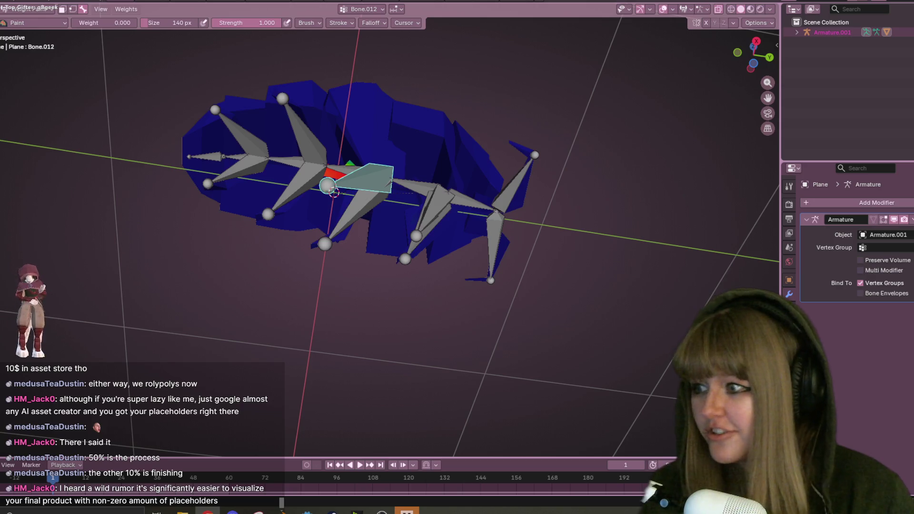
pyautogui.moveTo(312, 205); pyautogui.dragTo(324, 210, button='middle')
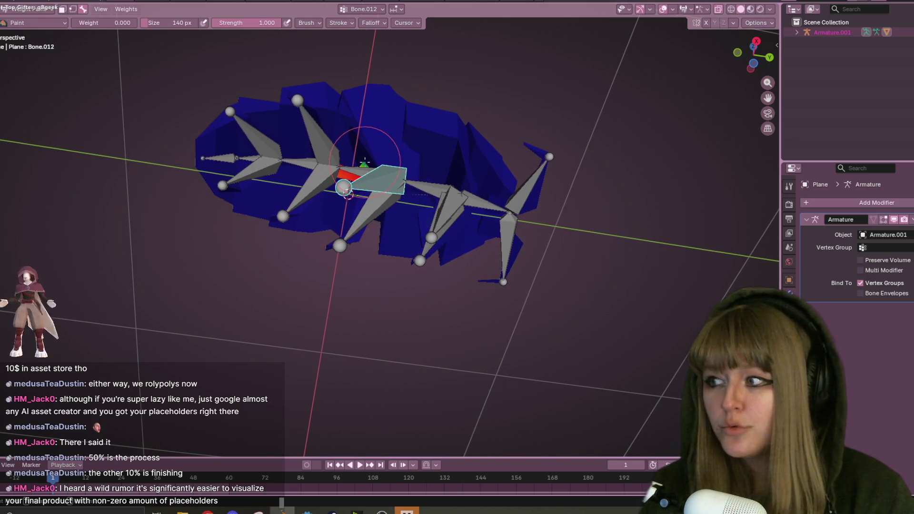
pyautogui.scroll(4, 365, 161)
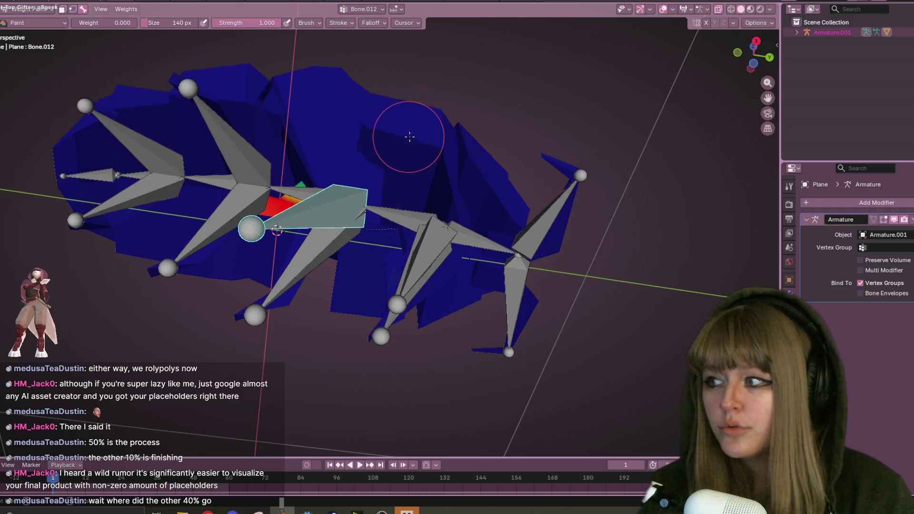
pyautogui.scroll(2, 407, 137)
pyautogui.moveTo(382, 228); pyautogui.dragTo(429, 181, button='middle')
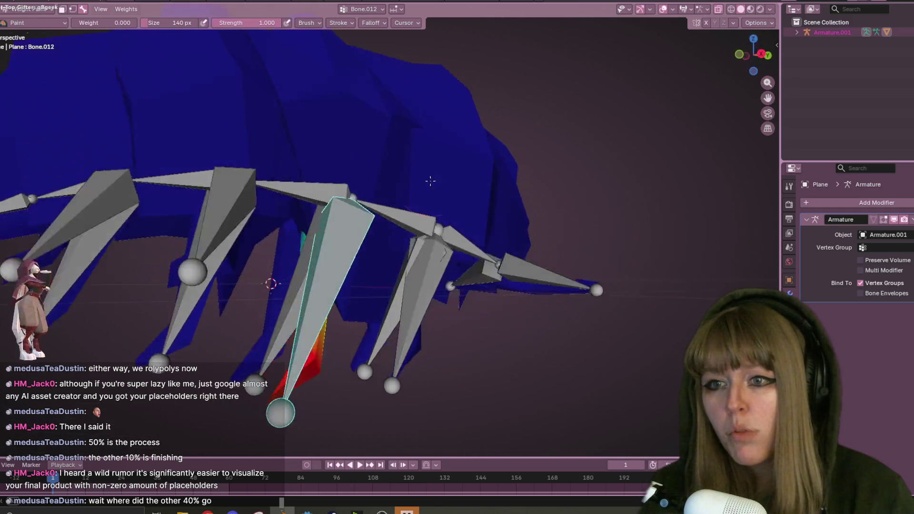
pyautogui.moveTo(362, 310); pyautogui.dragTo(353, 91, button='middle')
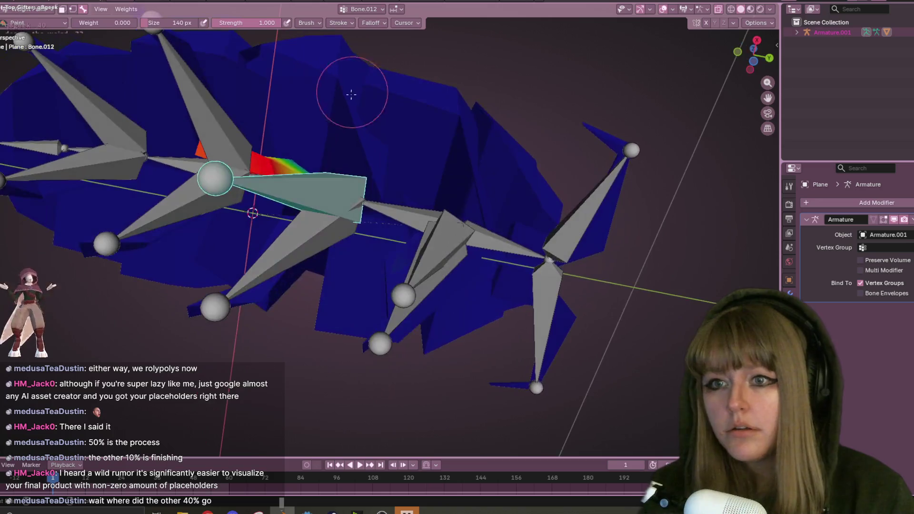
pyautogui.moveTo(233, 89)
pyautogui.mouseDown(button='middle')
pyautogui.moveTo(338, 155)
pyautogui.moveTo(394, 172)
pyautogui.moveTo(434, 104)
pyautogui.moveTo(351, 139)
pyautogui.moveTo(333, 190)
pyautogui.mouseUp(button='middle')
pyautogui.moveTo(141, 34)
pyautogui.mouseDown(button='middle')
pyautogui.moveTo(214, 76)
pyautogui.moveTo(305, 100)
pyautogui.moveTo(430, 71)
pyautogui.moveTo(365, 106)
pyautogui.moveTo(356, 96)
pyautogui.moveTo(343, 118)
pyautogui.moveTo(363, 41)
pyautogui.mouseUp(button='middle')
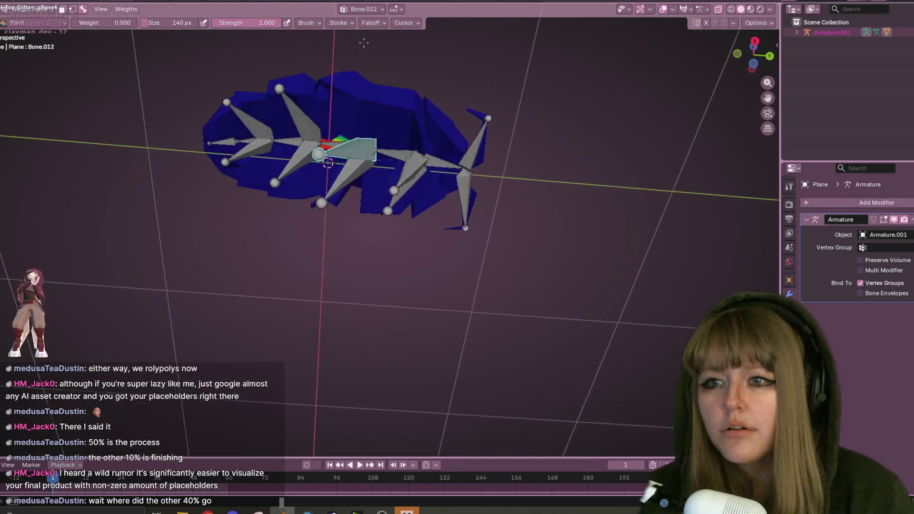
pyautogui.scroll(4, 394, 91)
pyautogui.moveTo(395, 91)
pyautogui.mouseDown(button='middle')
pyautogui.moveTo(424, 147)
pyautogui.moveTo(365, 208)
pyautogui.moveTo(362, 181)
pyautogui.mouseUp(button='middle')
# Make Bone.012 the active bone again and switch to Object Mode
pyautogui.keyDown('ctrl'); pyautogui.click(382, 191); pyautogui.keyUp('ctrl')
pyautogui.keyDown('ctrl'); pyautogui.click(359, 198); pyautogui.keyUp('ctrl')
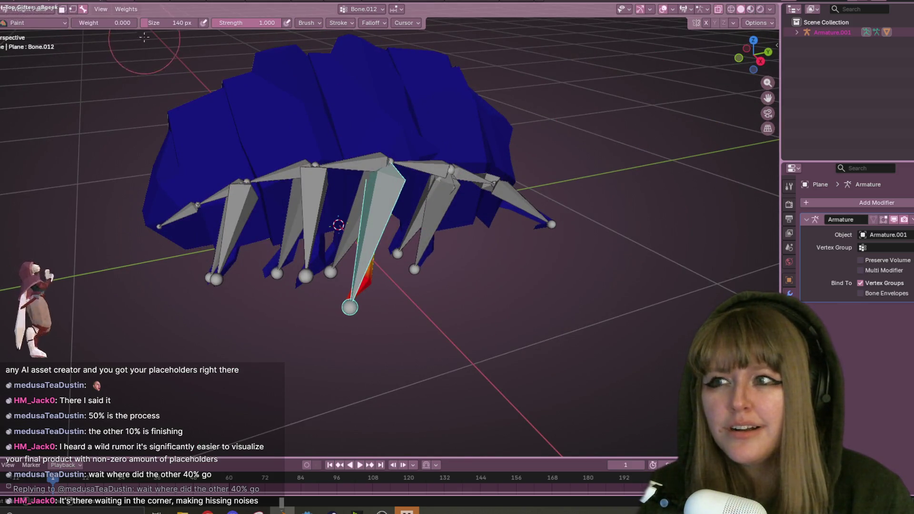
pyautogui.click(31, 20)
pyautogui.moveTo(443, 124)
pyautogui.mouseDown(button='middle')
pyautogui.moveTo(431, 42)
pyautogui.moveTo(383, 32)
pyautogui.moveTo(404, 53)
pyautogui.moveTo(414, 413)
pyautogui.mouseUp(button='middle')
# Select Armature.001 and put it into Pose Mode
pyautogui.press('r')
pyautogui.click(437, 397)
pyautogui.click(365, 222)
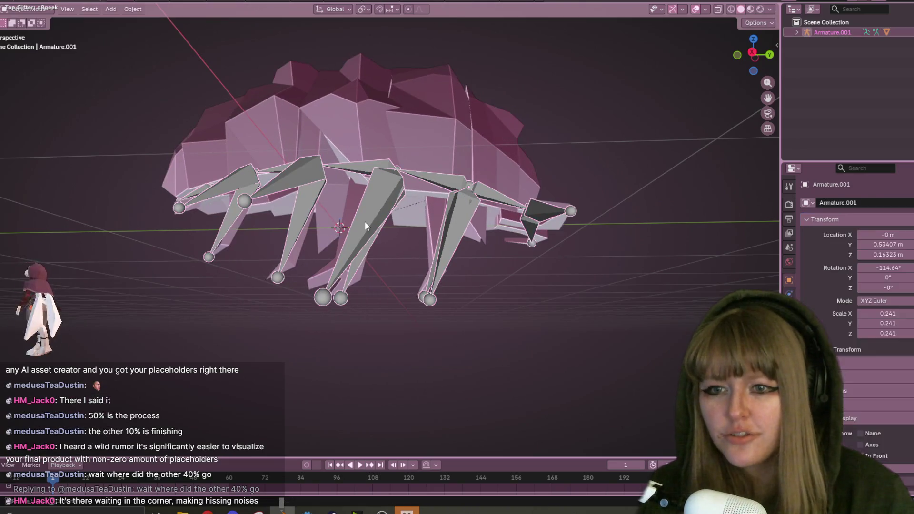
pyautogui.click(26, 9)
pyautogui.click(46, 43)
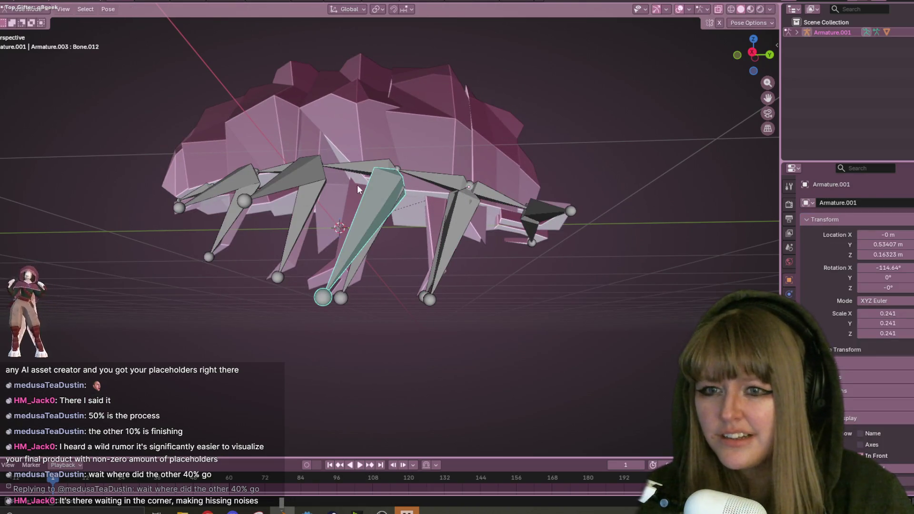
pyautogui.moveTo(376, 257); pyautogui.dragTo(362, 301, button='middle')
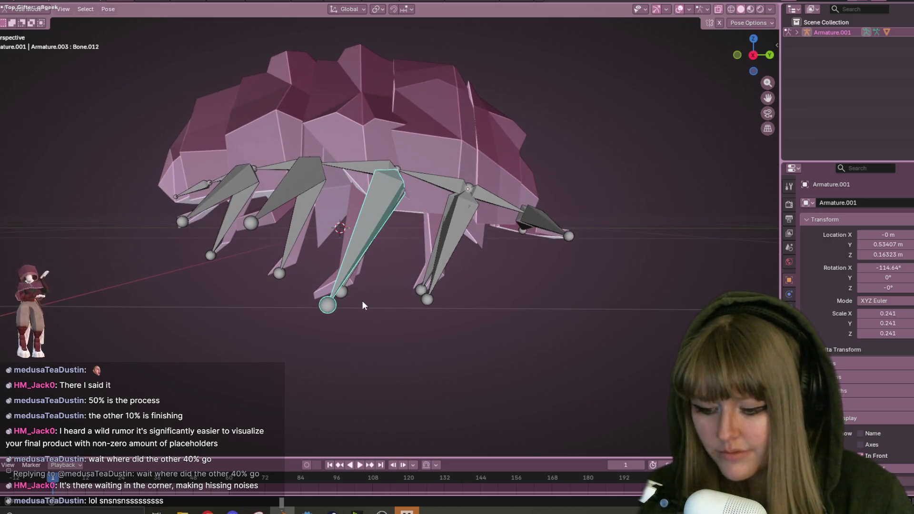
# Rotate Bone.012, then scale it up hugely, stretching the creature mesh
pyautogui.press('r')
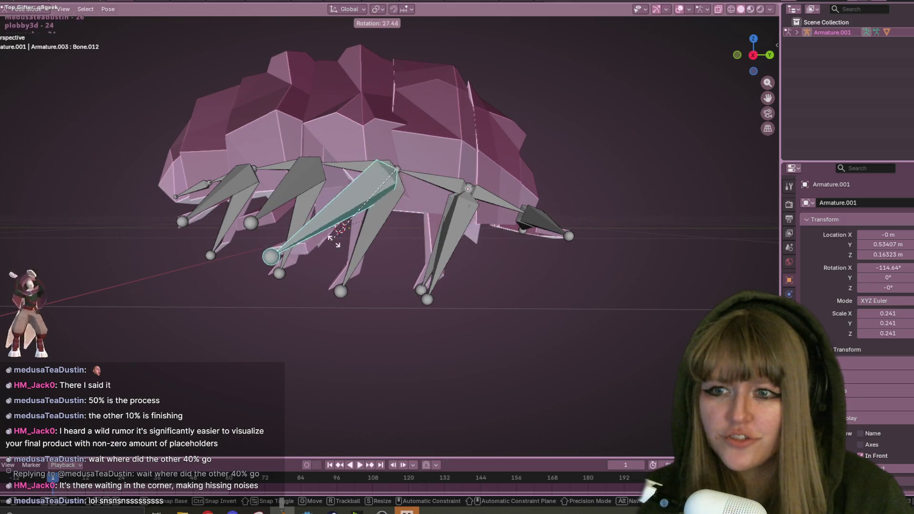
pyautogui.press('s')
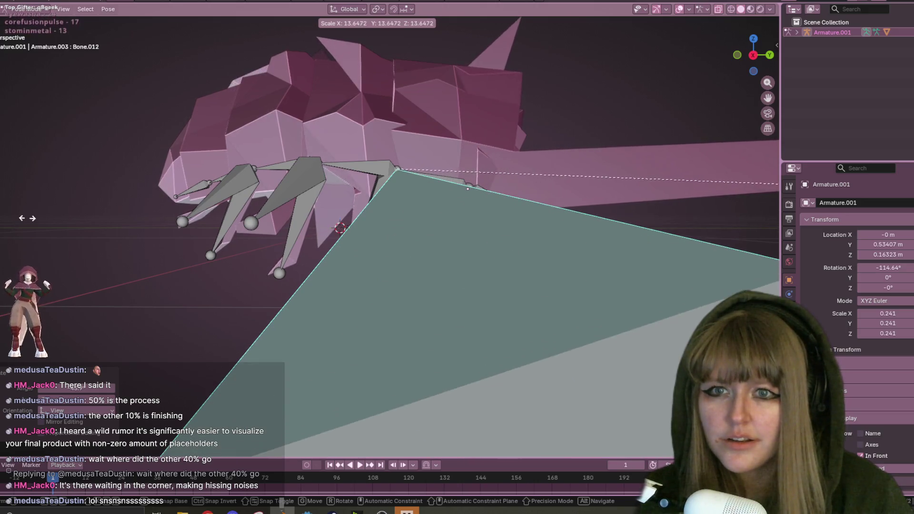
pyautogui.press('Return')
pyautogui.scroll(-5, 330, 207)
# Toggle the armature through Edit Mode back to Pose Mode, return to Object Mode, and select the mesh
pyautogui.press('Tab')
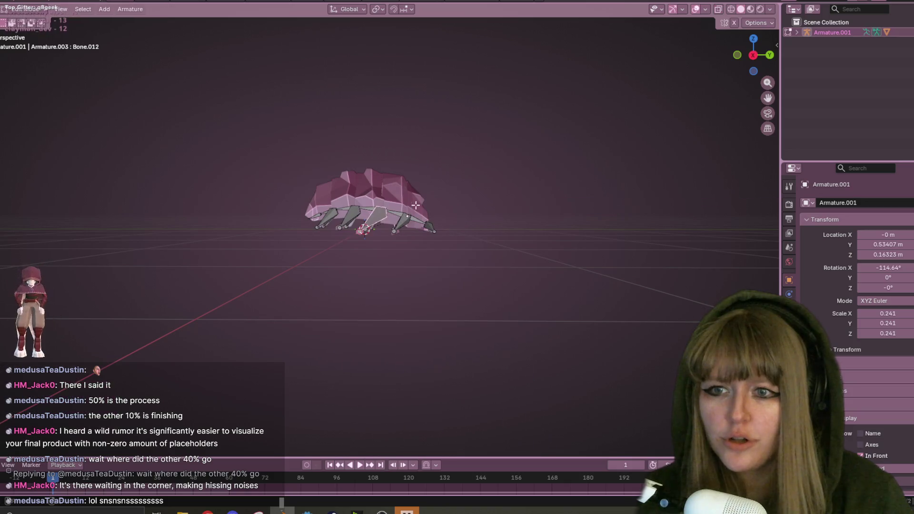
pyautogui.press('Tab')
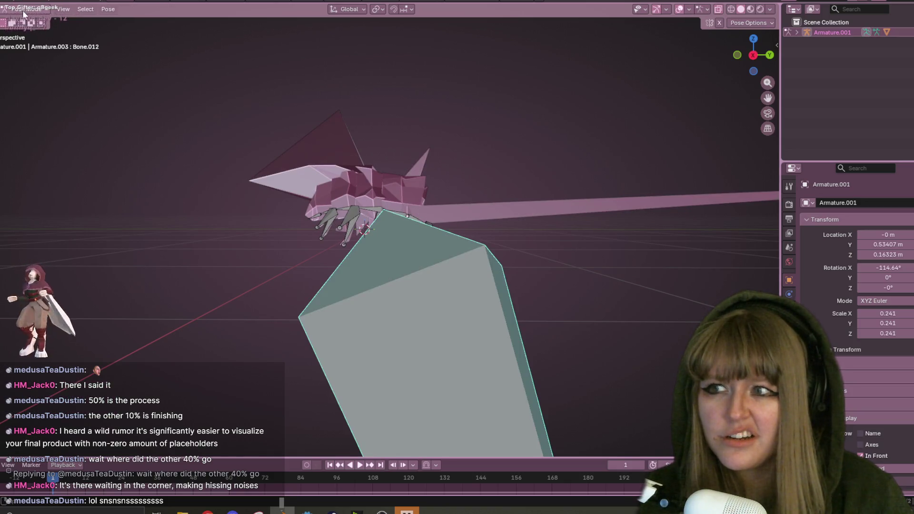
pyautogui.click(24, 10)
pyautogui.press('Escape')
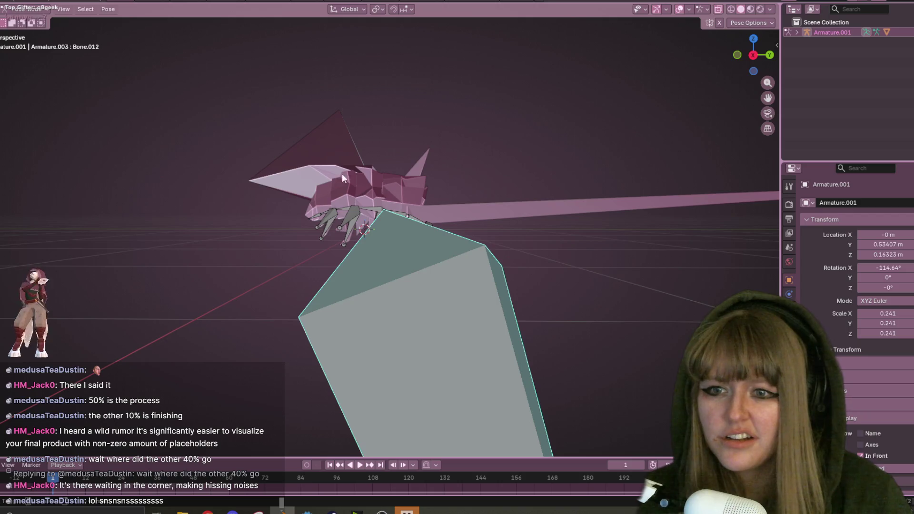
pyautogui.click(42, 10)
pyautogui.click(29, 22)
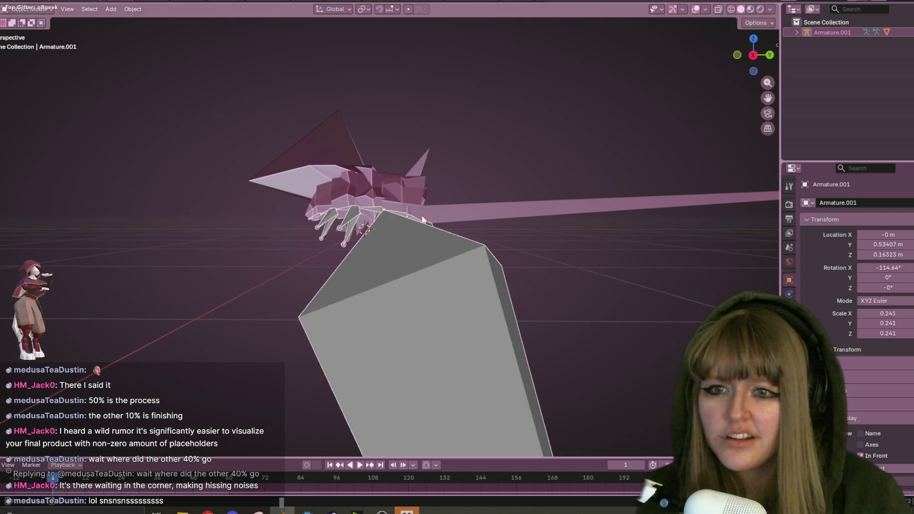
pyautogui.keyDown('shift'); pyautogui.click(396, 199); pyautogui.keyUp('shift')
# Put the creature mesh into Weight Paint mode and paint zero weight over the left wing flap
pyautogui.click(28, 9)
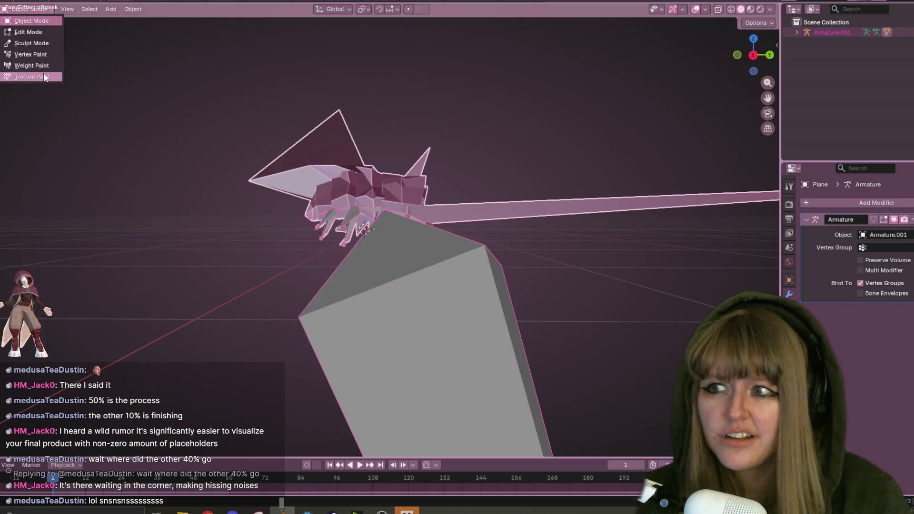
pyautogui.click(44, 76)
pyautogui.scroll(3, 332, 140)
pyautogui.click(42, 11)
pyautogui.click(43, 65)
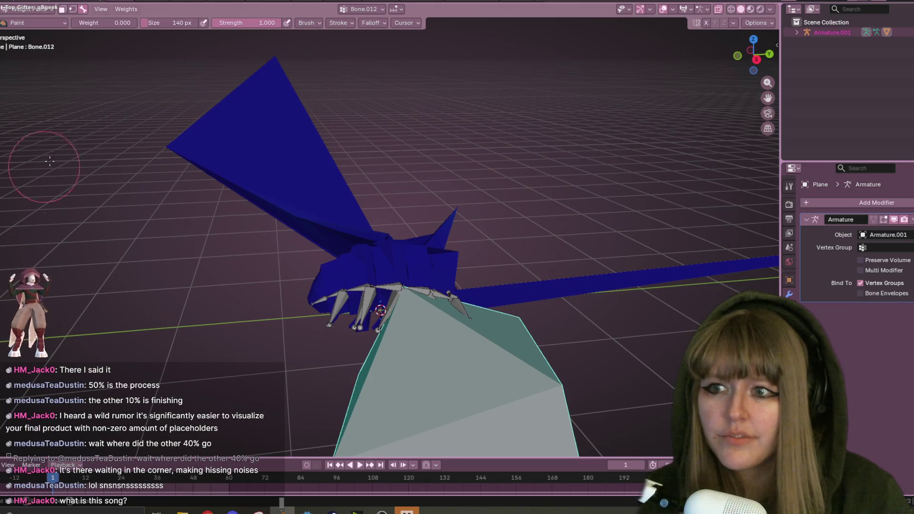
pyautogui.moveTo(207, 238); pyautogui.dragTo(202, 202)
# Inspect the stretched leg, then scale the posed bone down in Right ortho view
pyautogui.moveTo(364, 121)
pyautogui.mouseDown(button='middle')
pyautogui.moveTo(351, 170)
pyautogui.moveTo(603, 78)
pyautogui.mouseUp(button='middle')
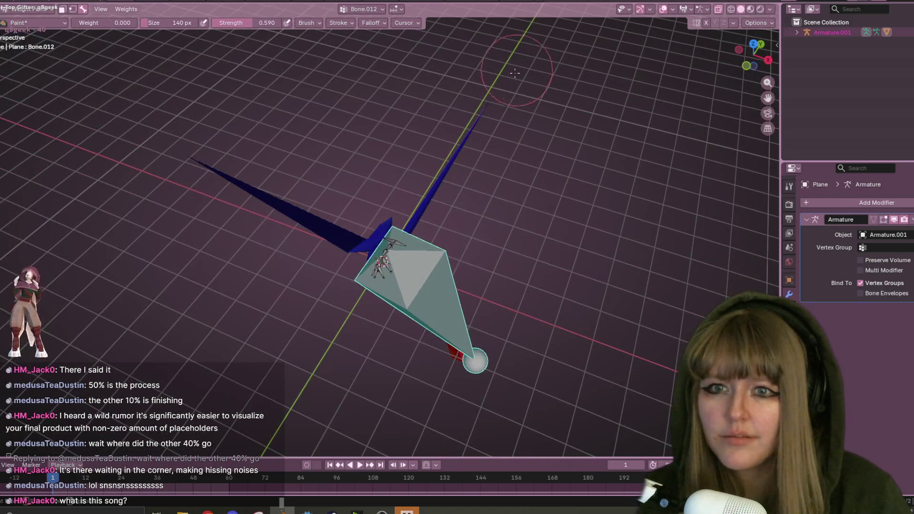
pyautogui.moveTo(534, 142)
pyautogui.mouseDown(button='middle')
pyautogui.moveTo(569, 232)
pyautogui.moveTo(376, 218)
pyautogui.mouseUp(button='middle')
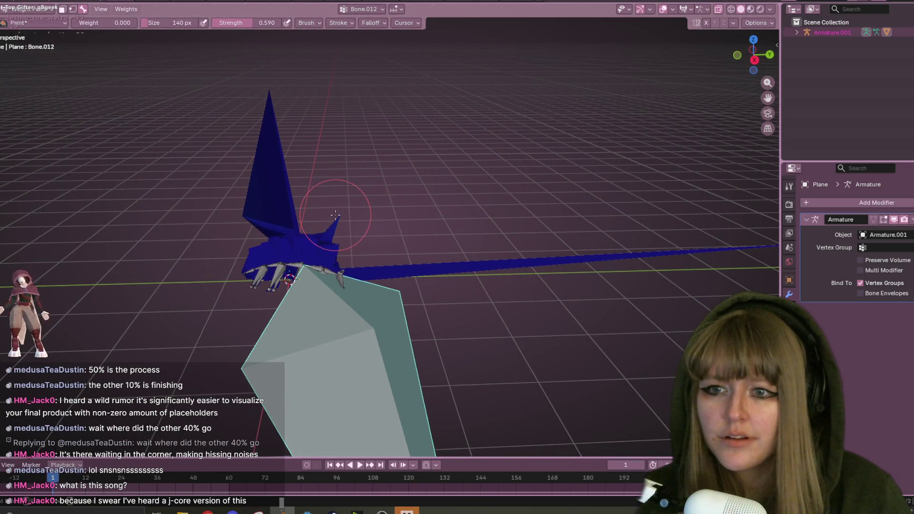
pyautogui.scroll(5, 331, 223)
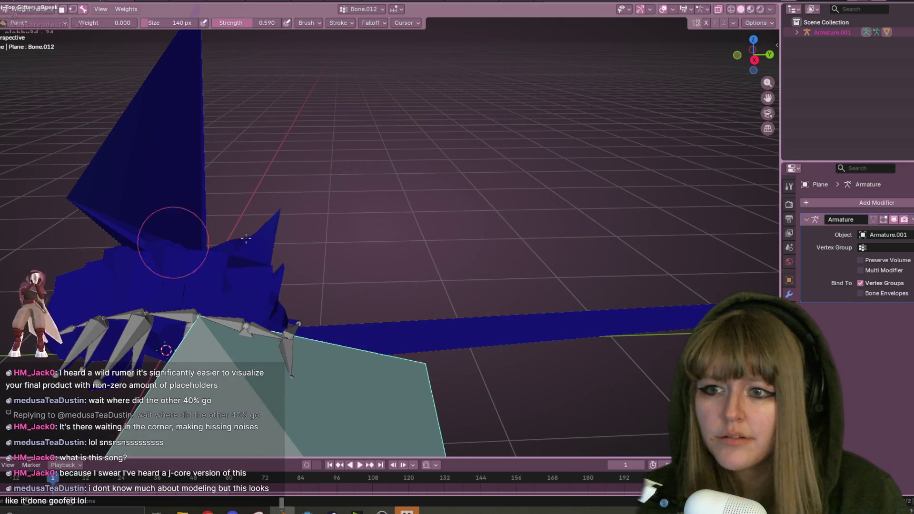
pyautogui.moveTo(299, 234)
pyautogui.mouseDown(button='middle')
pyautogui.moveTo(485, 198)
pyautogui.moveTo(243, 214)
pyautogui.mouseUp(button='middle')
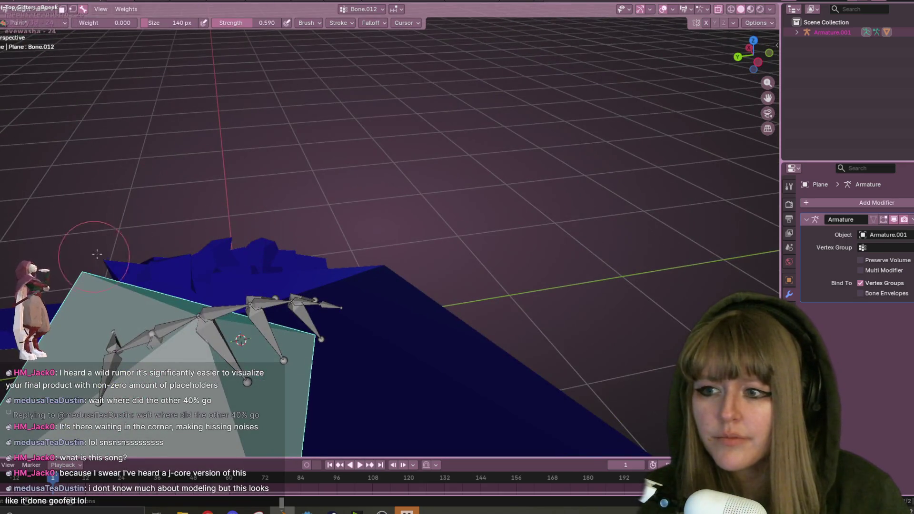
pyautogui.scroll(-5, 188, 208)
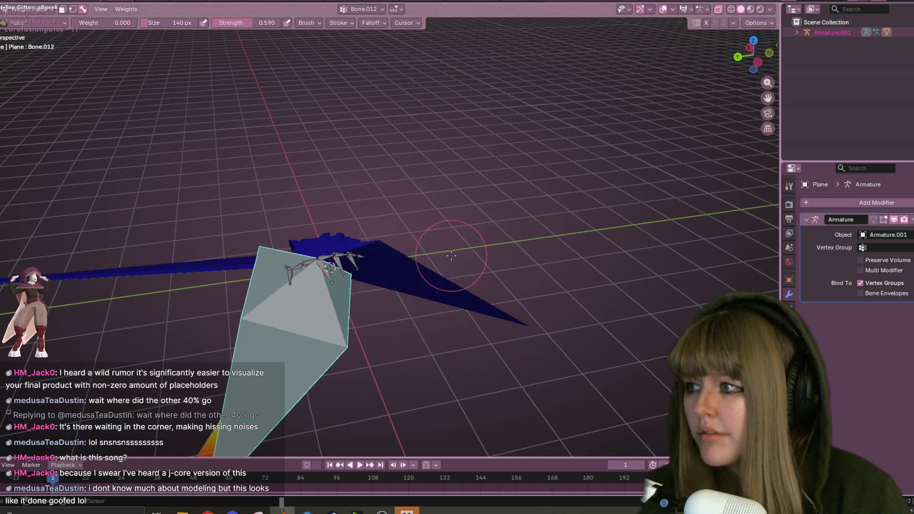
pyautogui.keyDown('shift'); pyautogui.moveTo(450, 256); pyautogui.dragTo(416, 202, button='middle'); pyautogui.keyUp('shift')
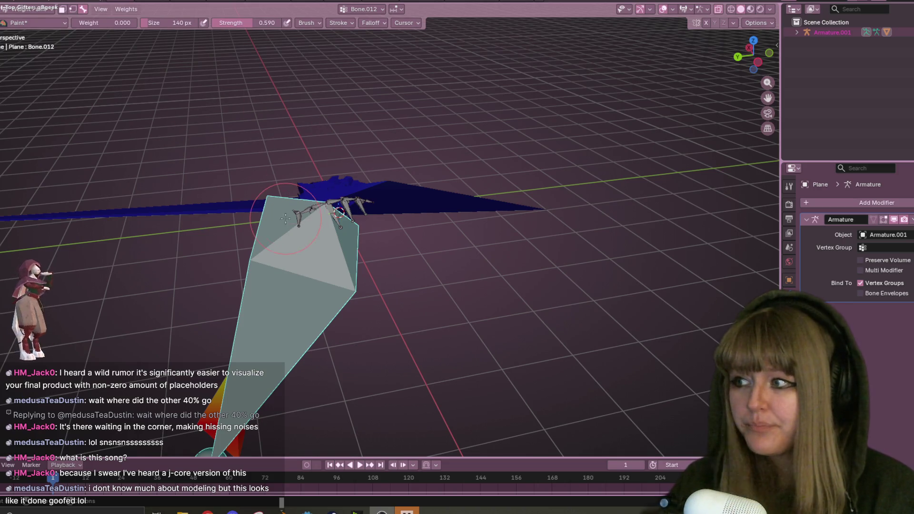
pyautogui.moveTo(725, 121); pyautogui.dragTo(526, 198, button='middle')
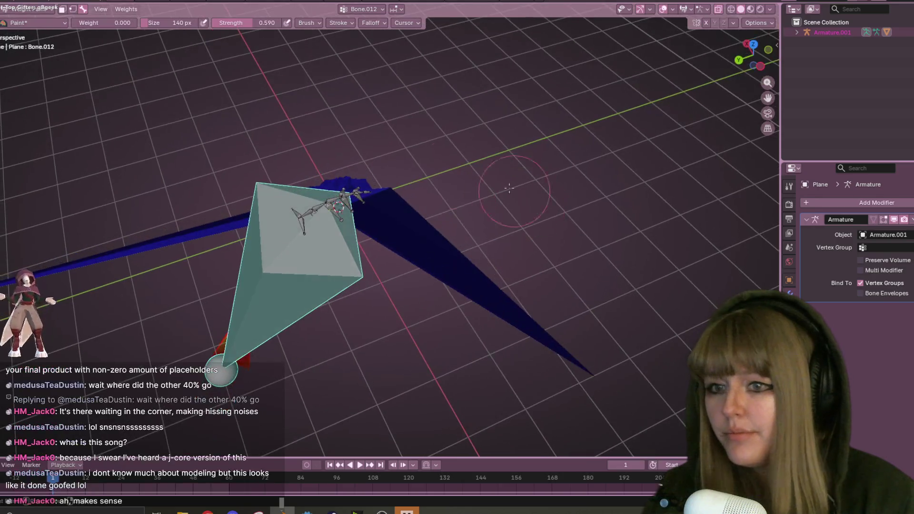
pyautogui.moveTo(286, 372); pyautogui.dragTo(592, 250, button='middle')
pyautogui.click(759, 54)
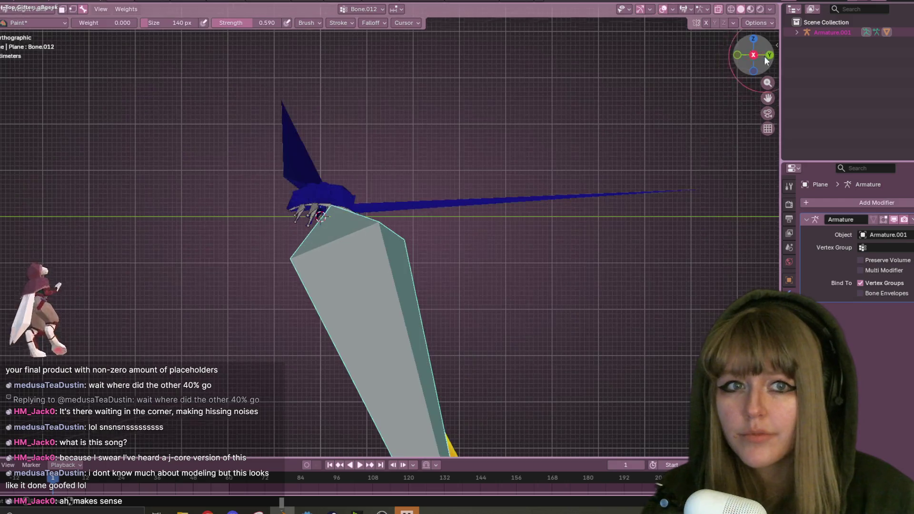
pyautogui.press('s')
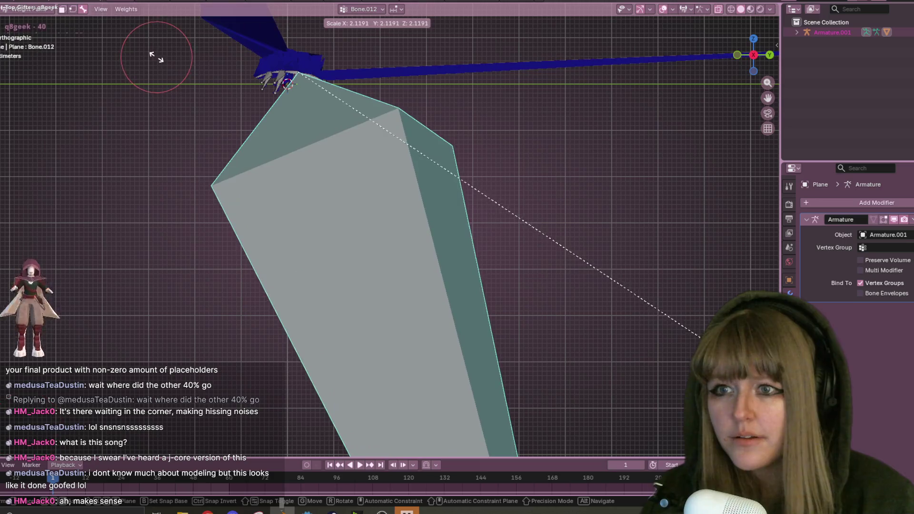
pyautogui.click(153, 55)
# Play the animation from the side view and shrink the bone further
pyautogui.moveTo(153, 55)
pyautogui.mouseDown(button='middle')
pyautogui.moveTo(251, 198)
pyautogui.moveTo(470, 103)
pyautogui.moveTo(533, 200)
pyautogui.moveTo(566, 276)
pyautogui.moveTo(500, 297)
pyautogui.mouseUp(button='middle')
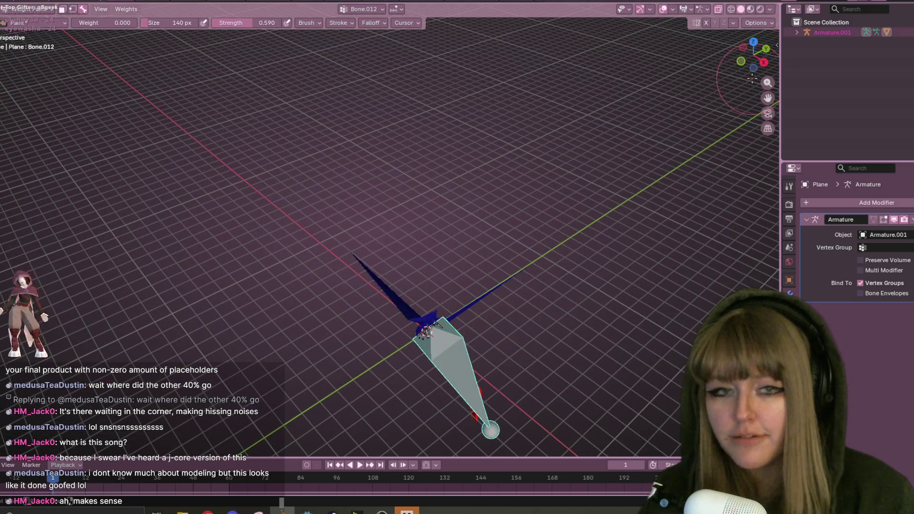
pyautogui.moveTo(379, 301); pyautogui.dragTo(460, 318, button='middle')
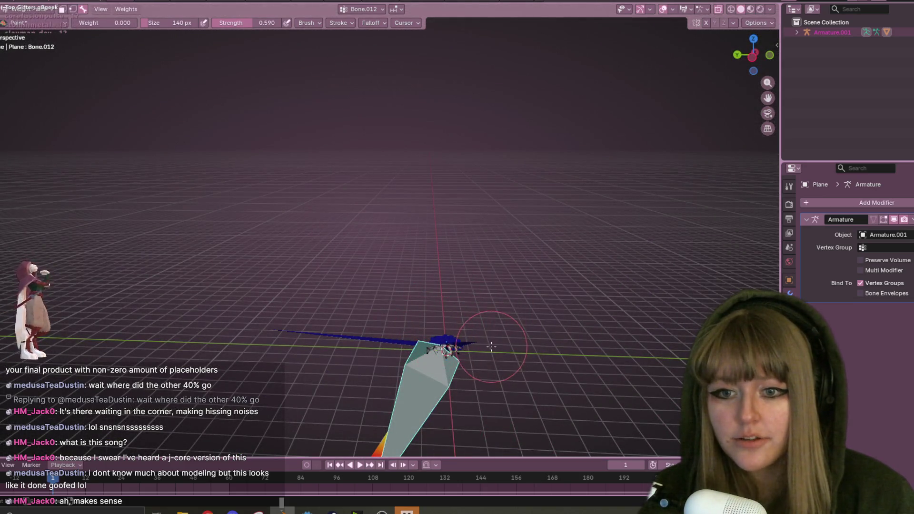
pyautogui.moveTo(469, 363); pyautogui.dragTo(607, 373, button='middle')
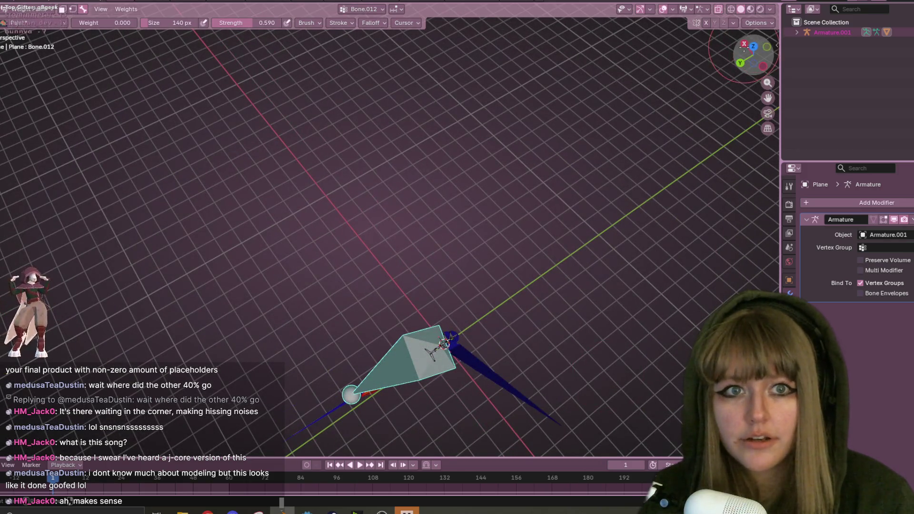
pyautogui.click(743, 44)
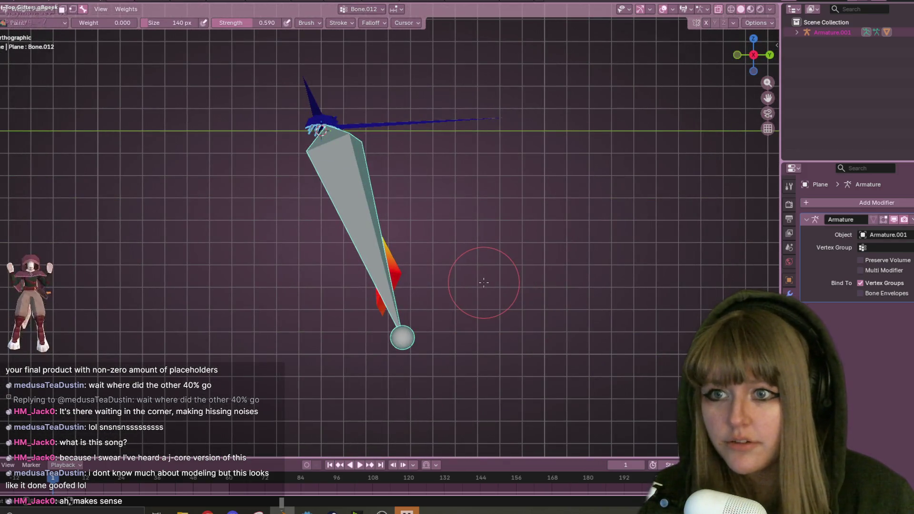
pyautogui.press('space')
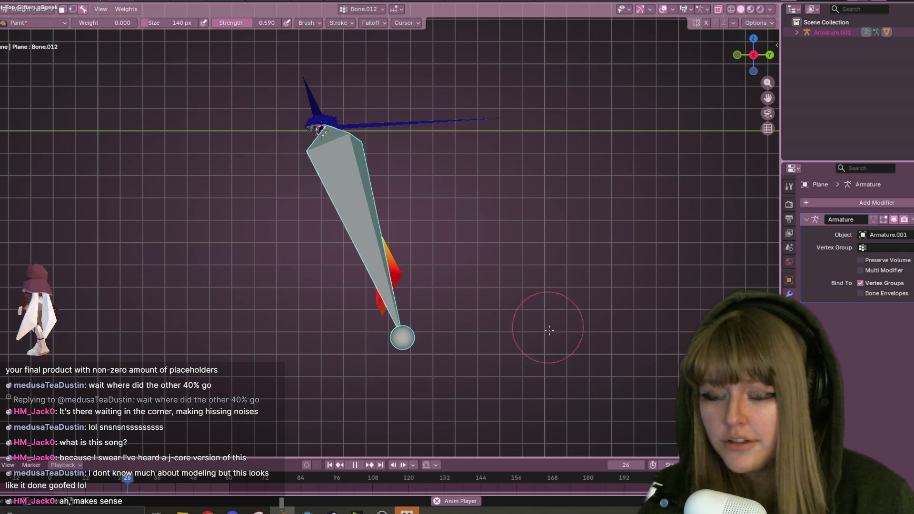
pyautogui.press('s')
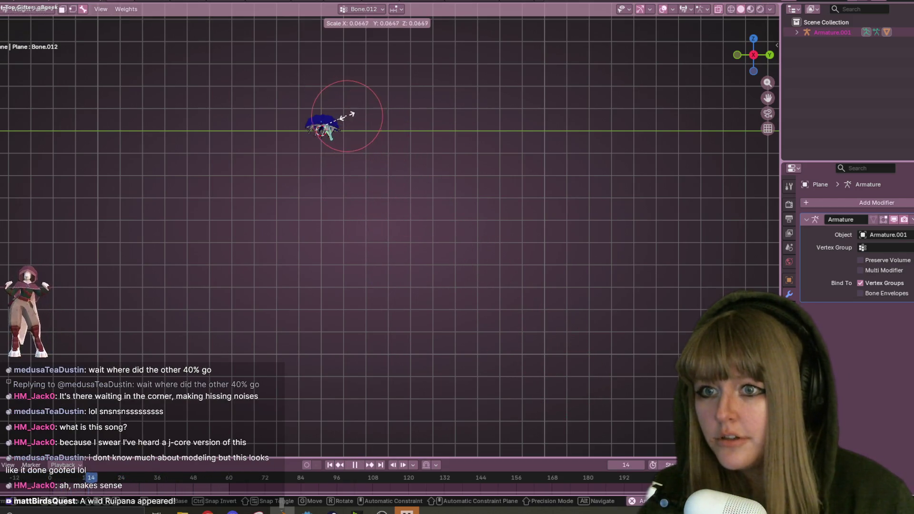
pyautogui.click(324, 126)
pyautogui.scroll(3, 342, 122)
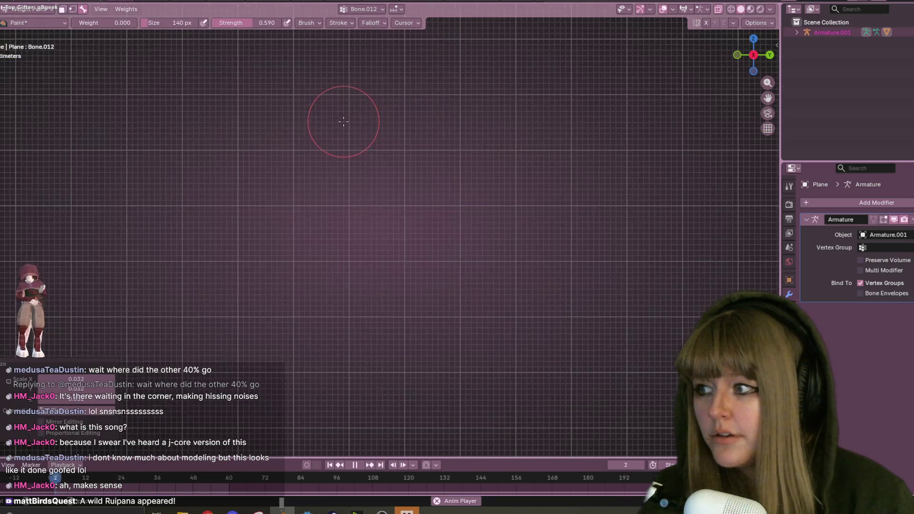
pyautogui.scroll(-5, 381, 93)
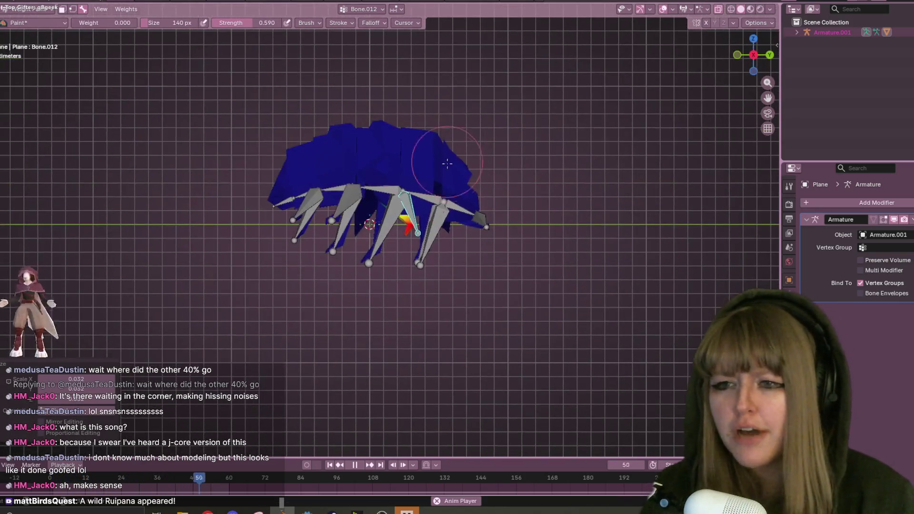
# Resize, tilt and lengthen the loose bone toward the leg
pyautogui.press('s')
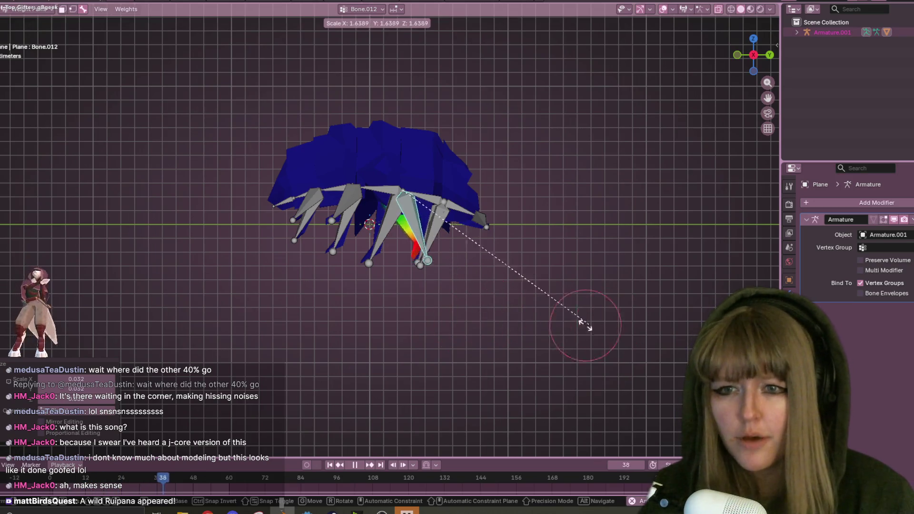
pyautogui.click(619, 309)
pyautogui.press('s')
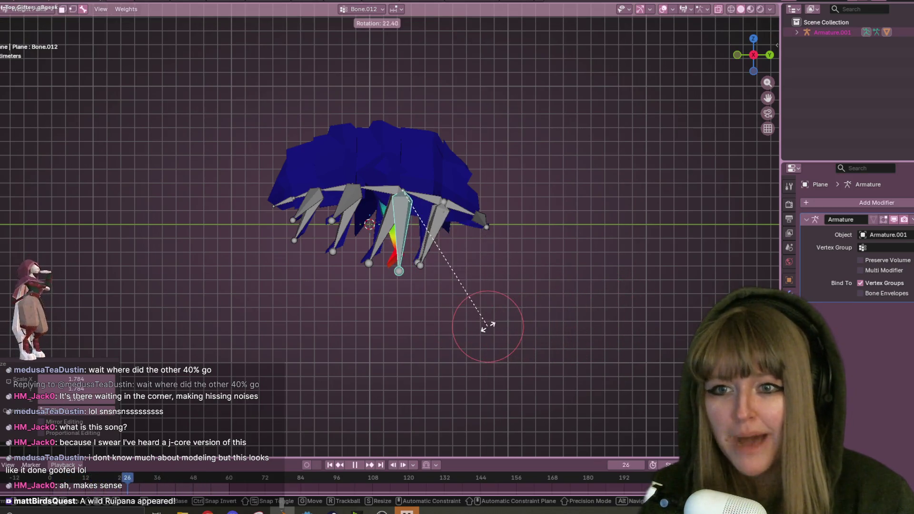
pyautogui.click(476, 321)
pyautogui.press('r')
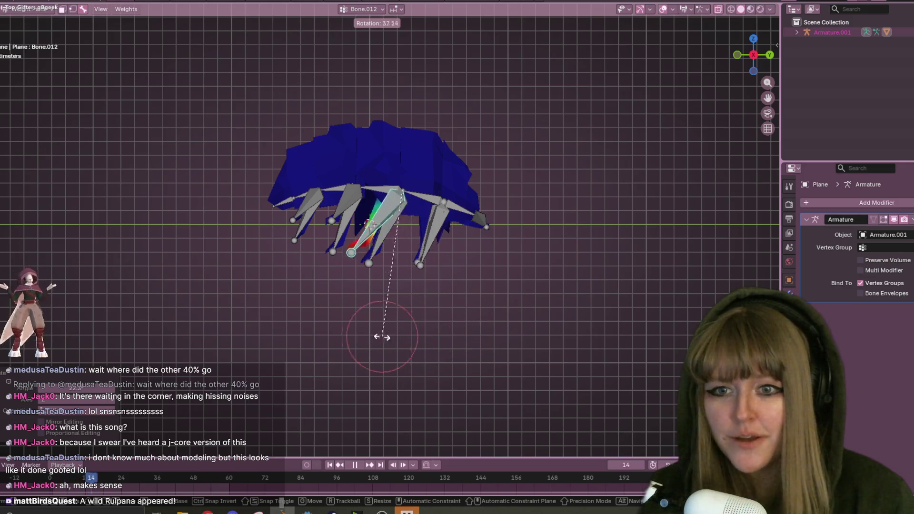
pyautogui.click(410, 344)
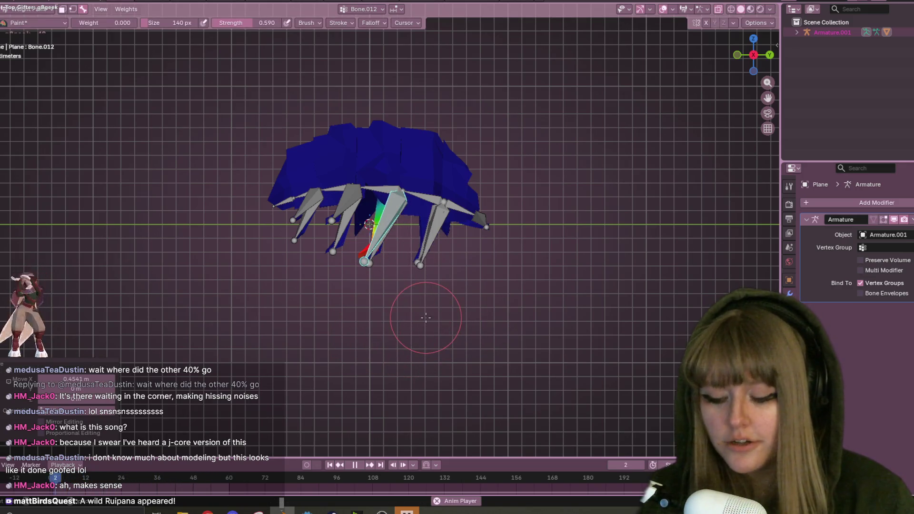
pyautogui.press('s')
pyautogui.click(486, 273)
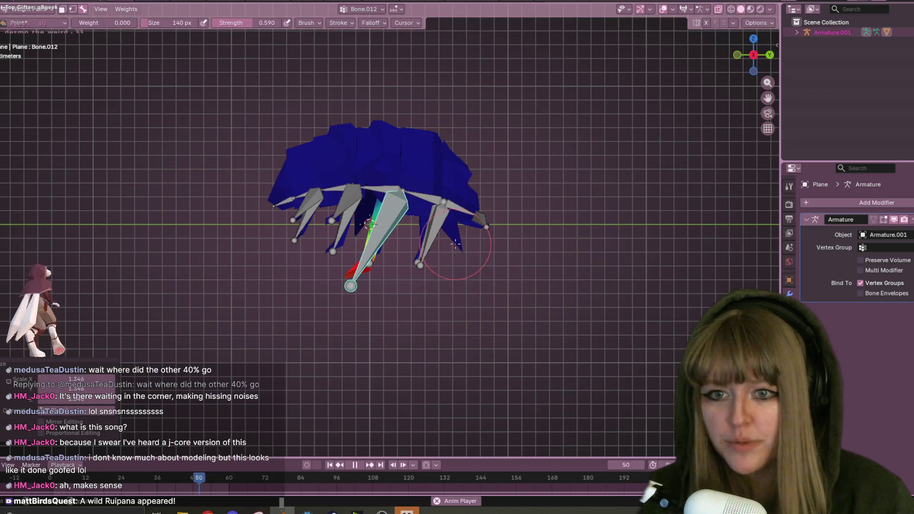
# Rotate the bone toward the lower left and lengthen it to follow the leg
pyautogui.moveTo(465, 241); pyautogui.dragTo(493, 143, button='middle')
pyautogui.moveTo(476, 225); pyautogui.dragTo(391, 92, button='middle')
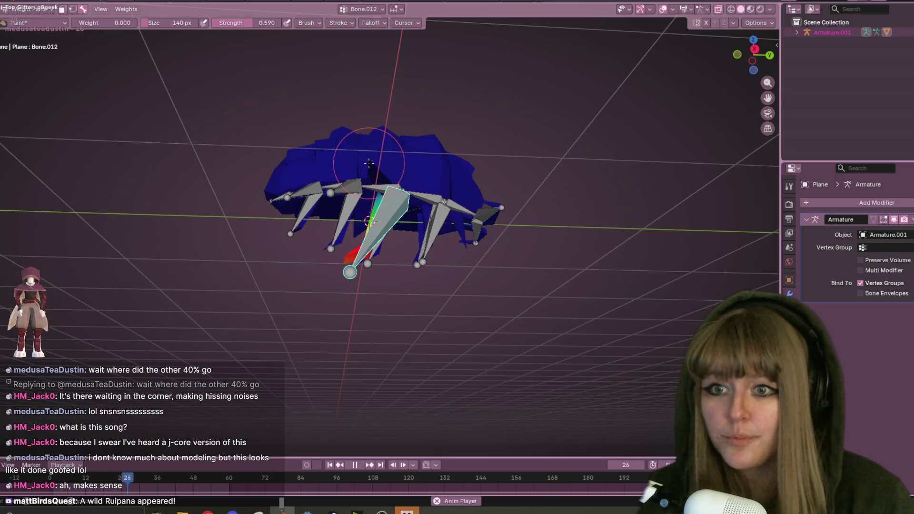
pyautogui.moveTo(449, 147); pyautogui.dragTo(446, 227, button='middle')
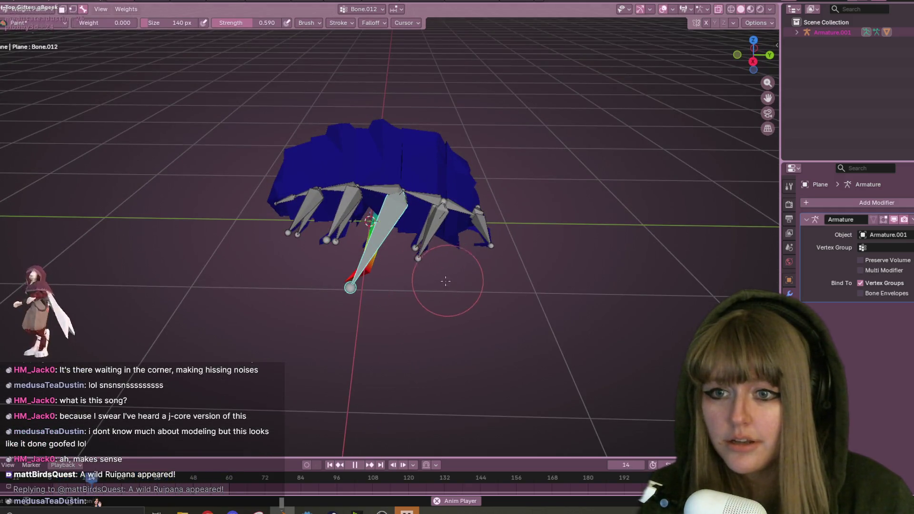
pyautogui.moveTo(451, 280); pyautogui.dragTo(378, 255, button='middle')
pyautogui.press('r')
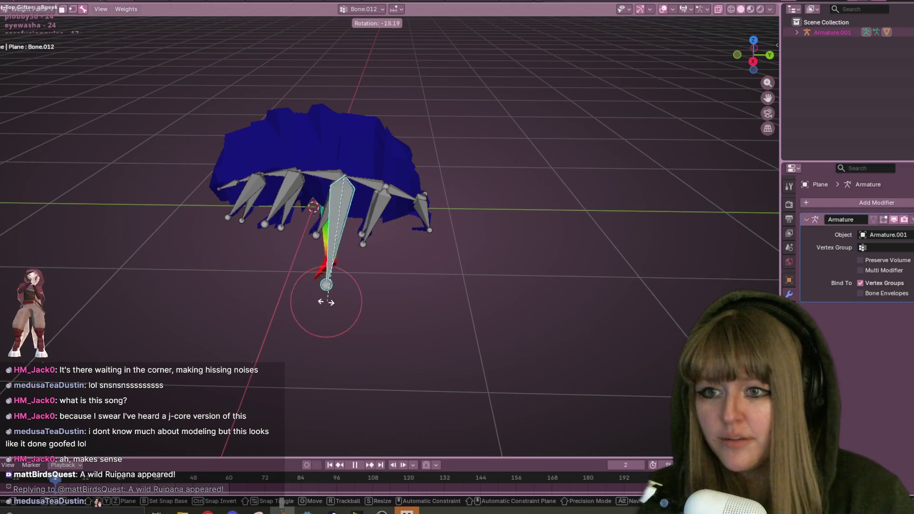
pyautogui.click(245, 294)
pyautogui.press('s')
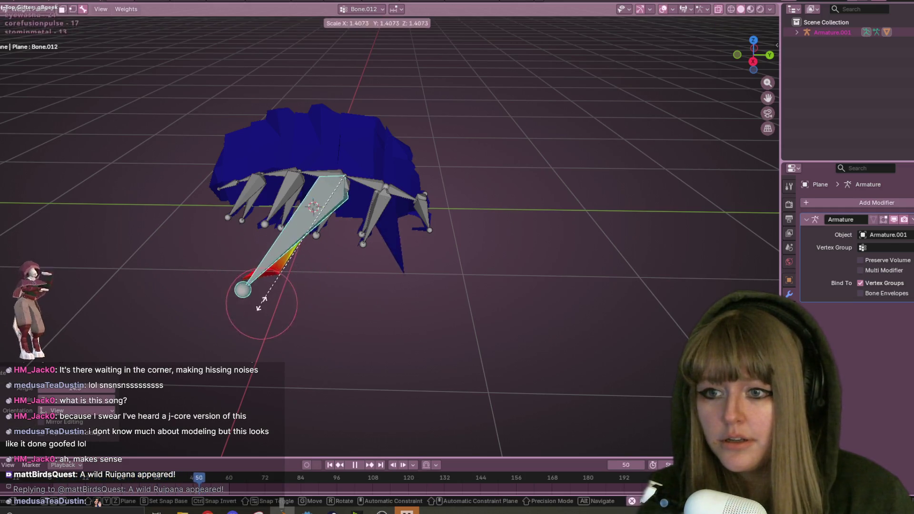
pyautogui.click(238, 377)
# Shrink the bone to a small size in the Top ortho view
pyautogui.moveTo(494, 314)
pyautogui.mouseDown(button='middle')
pyautogui.moveTo(490, 97)
pyautogui.moveTo(448, 113)
pyautogui.mouseUp(button='middle')
pyautogui.moveTo(473, 356)
pyautogui.mouseDown(button='middle')
pyautogui.moveTo(471, 338)
pyautogui.moveTo(642, 152)
pyautogui.mouseUp(button='middle')
pyautogui.click(753, 55)
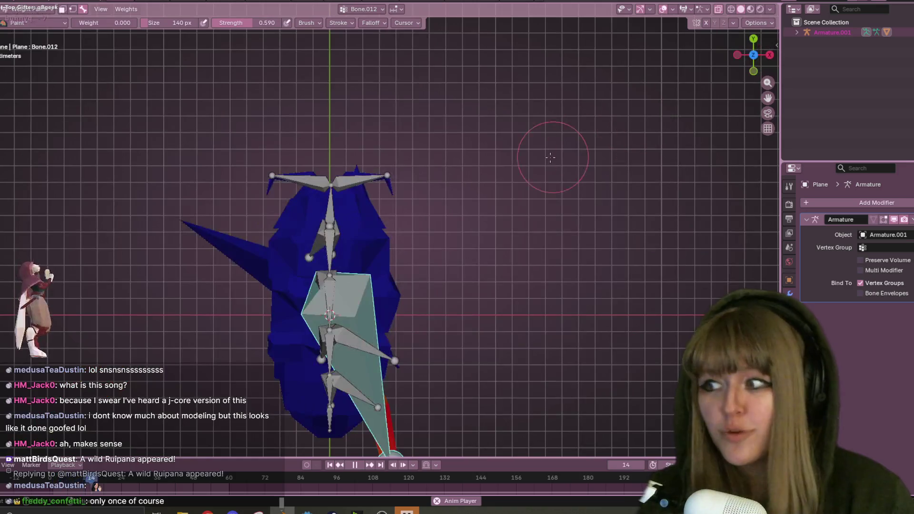
pyautogui.keyDown('shift'); pyautogui.moveTo(502, 285); pyautogui.dragTo(527, 191, button='middle'); pyautogui.keyUp('shift')
pyautogui.press('s')
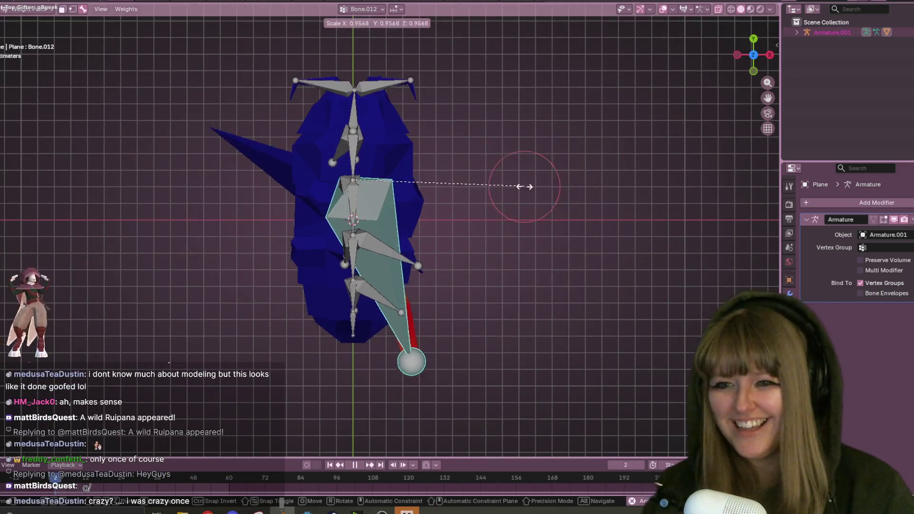
pyautogui.click(405, 181)
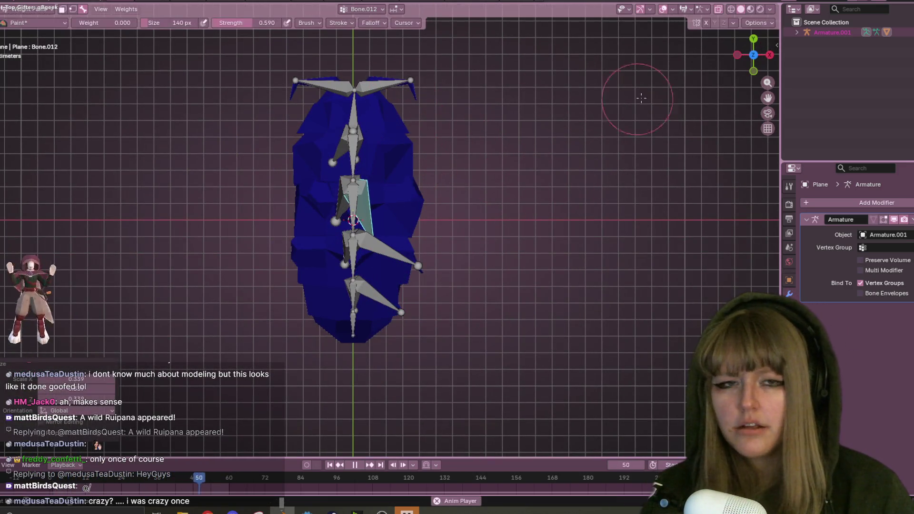
# Stop playback and rotate the bone to point downward in side view, then bring up the Twitch page
pyautogui.click(770, 55)
pyautogui.press('space')
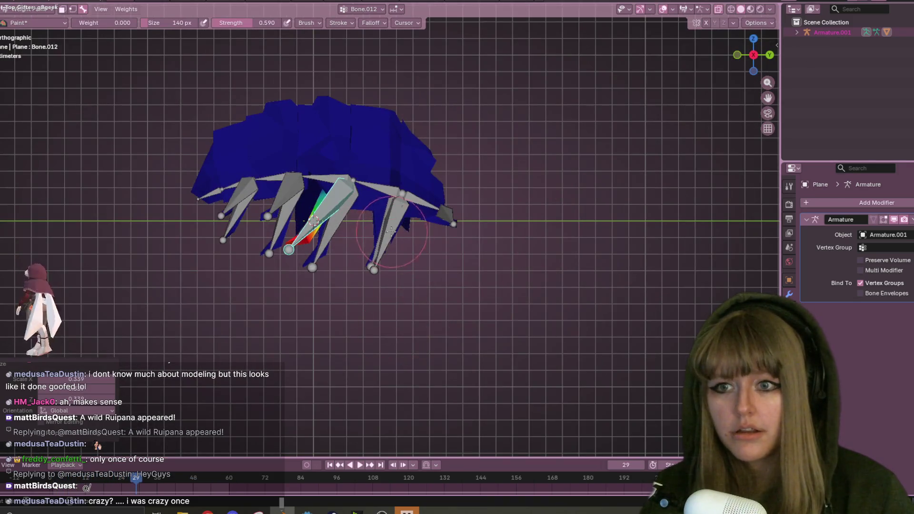
pyautogui.keyDown('shift'); pyautogui.moveTo(364, 235); pyautogui.dragTo(387, 248, button='middle'); pyautogui.keyUp('shift')
pyautogui.press('r')
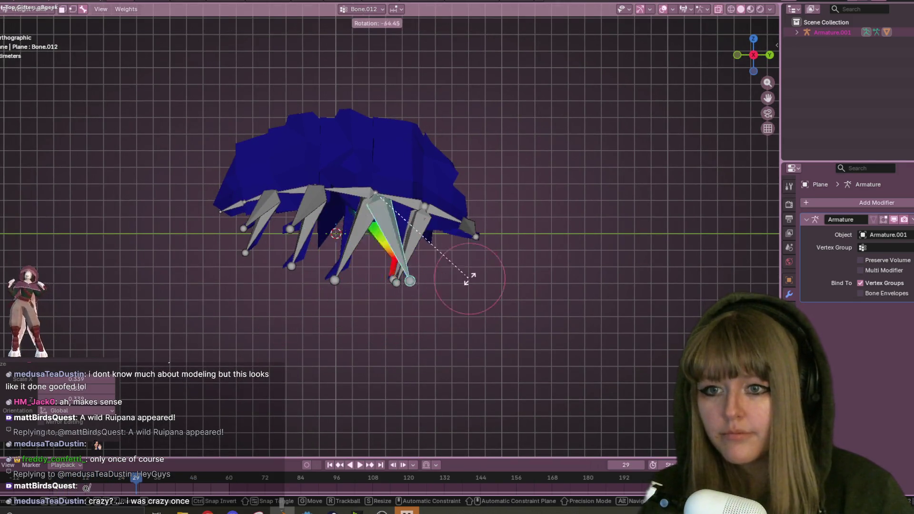
pyautogui.click(387, 306)
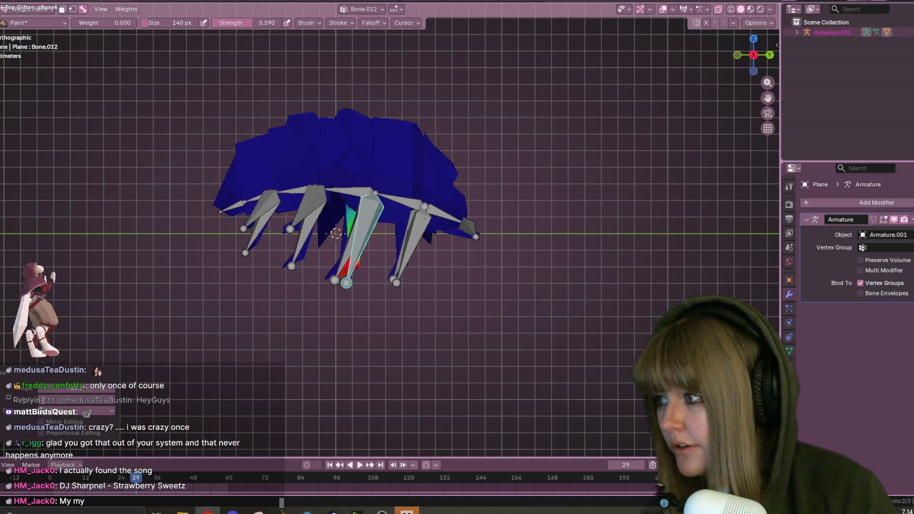
pyautogui.hotkey('alt', 'Tab')
pyautogui.scroll(2, 387, 241)
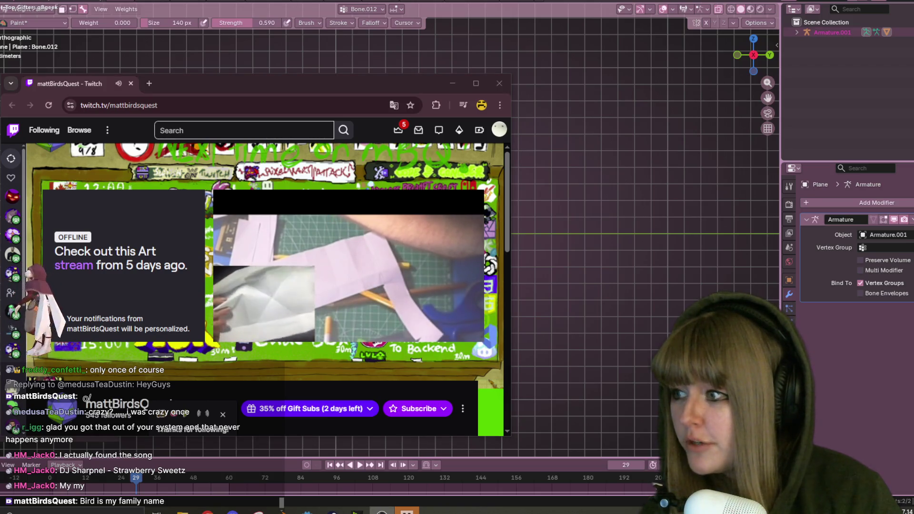
# Unfollow the channel, pause the replay preview, and follow the channel again
pyautogui.click(373, 284)
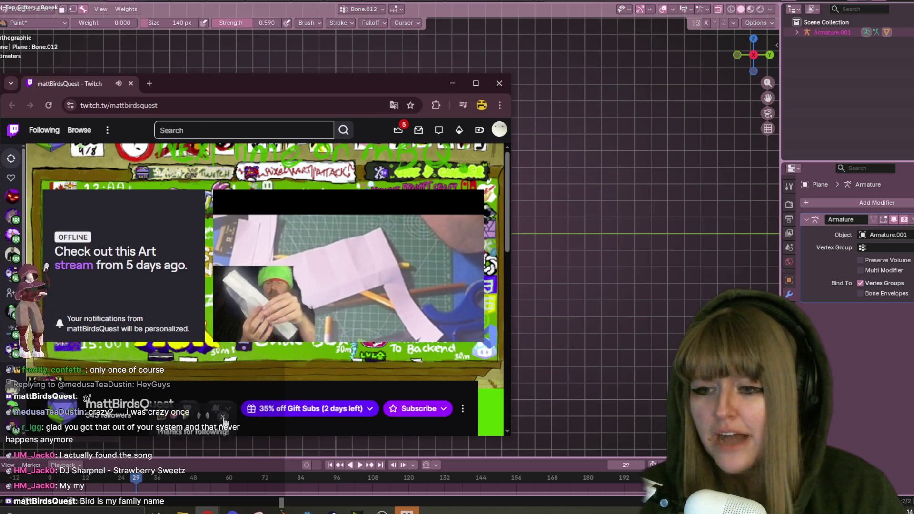
pyautogui.scroll(-2, 223, 419)
pyautogui.click(191, 307)
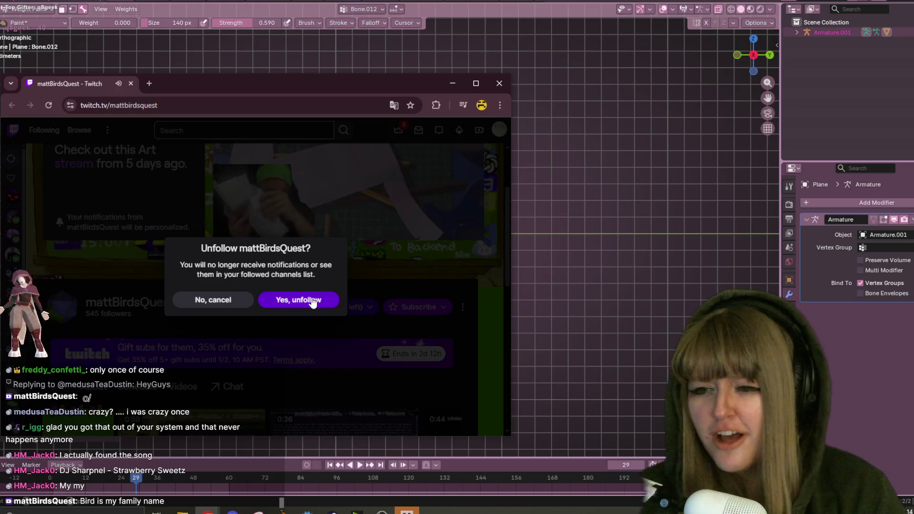
pyautogui.click(314, 299)
pyautogui.click(224, 229)
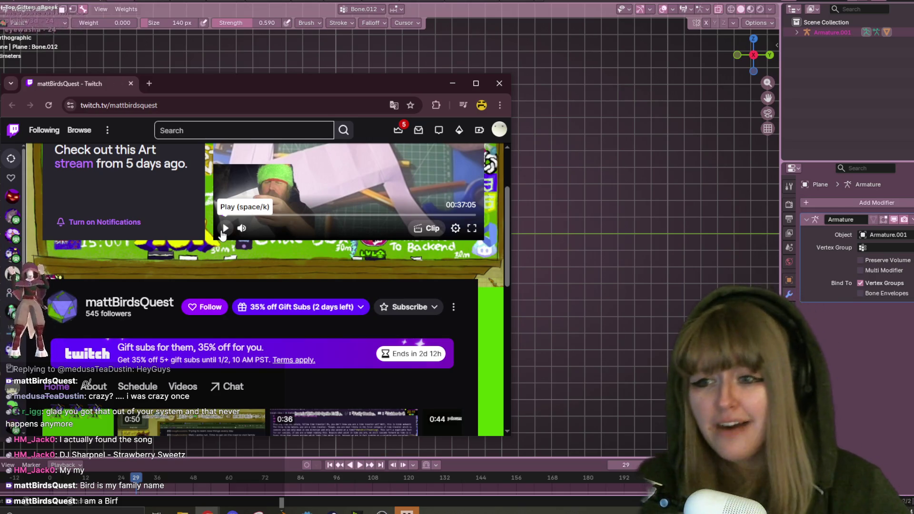
pyautogui.click(216, 311)
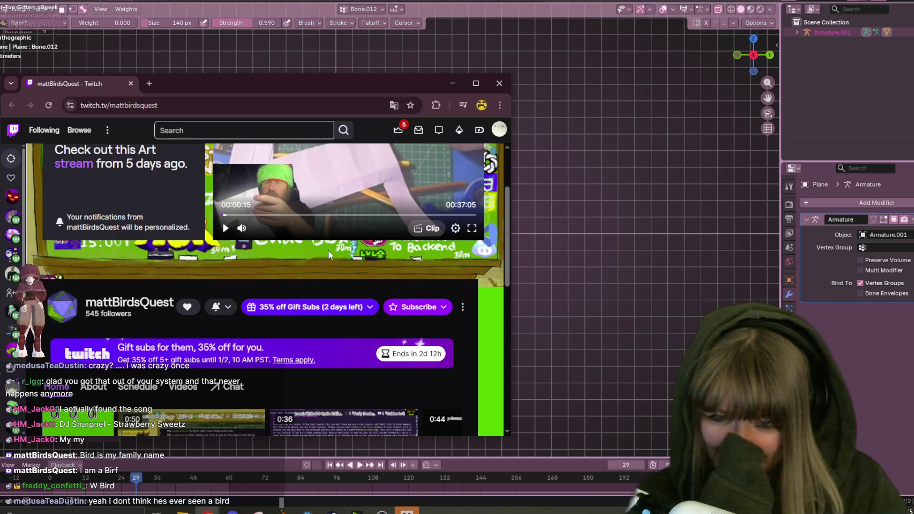
# Scroll the channel page, then close the Twitch browser window
pyautogui.scroll(2, 373, 319)
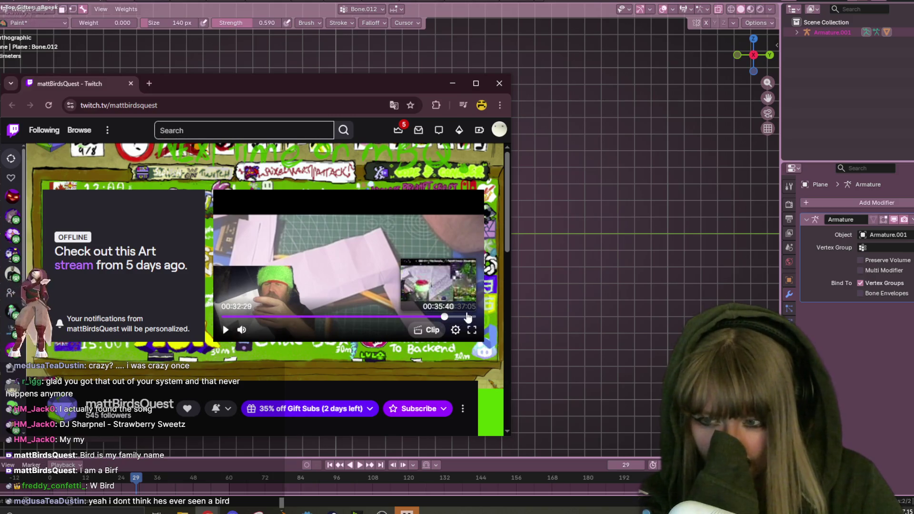
pyautogui.scroll(-5, 444, 317)
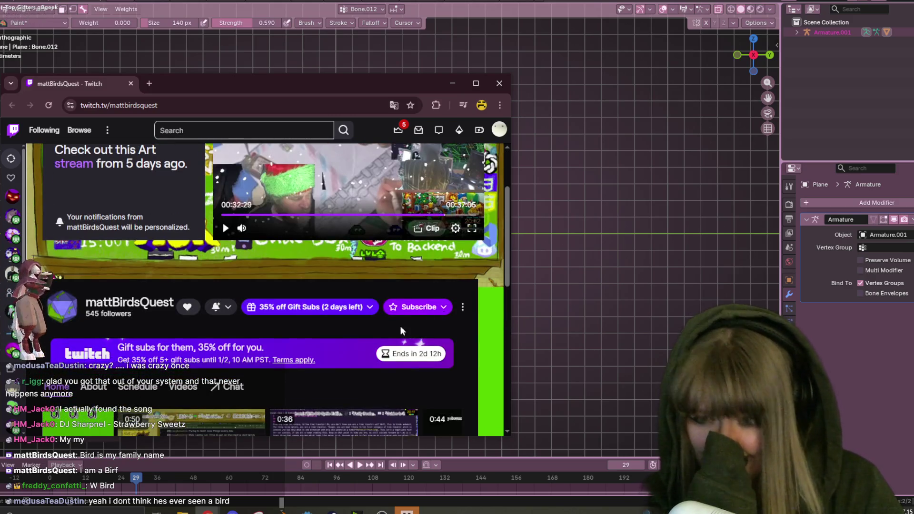
pyautogui.scroll(-3, 336, 308)
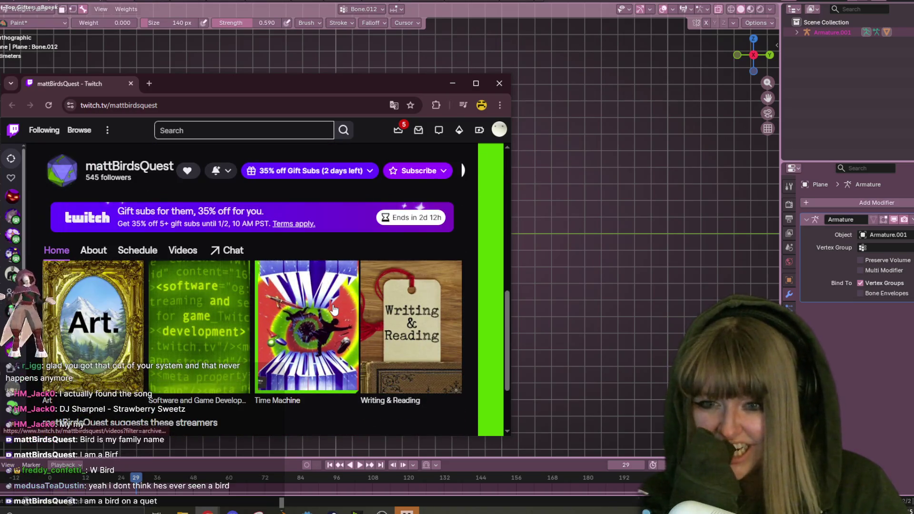
pyautogui.scroll(8, 319, 307)
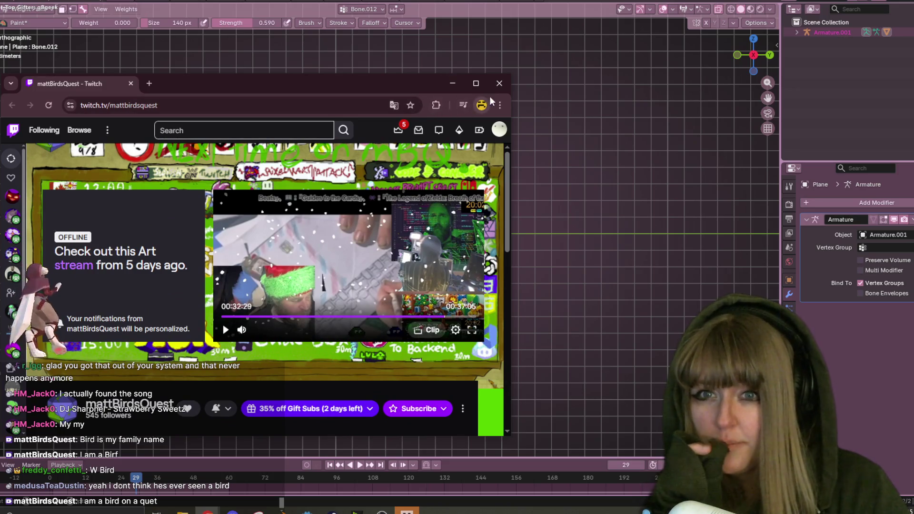
pyautogui.click(500, 85)
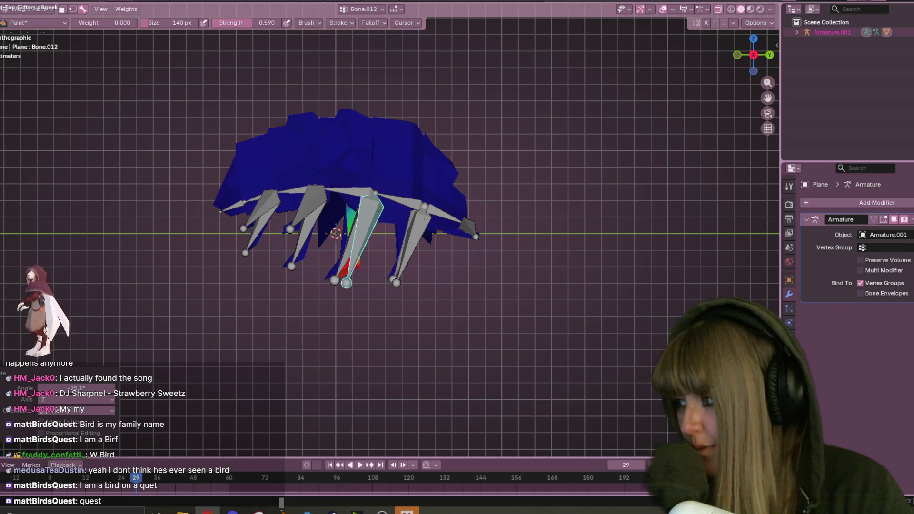
pyautogui.moveTo(370, 321)
pyautogui.mouseDown(button='middle')
pyautogui.moveTo(390, 326)
pyautogui.moveTo(373, 206)
pyautogui.moveTo(427, 176)
pyautogui.mouseUp(button='middle')
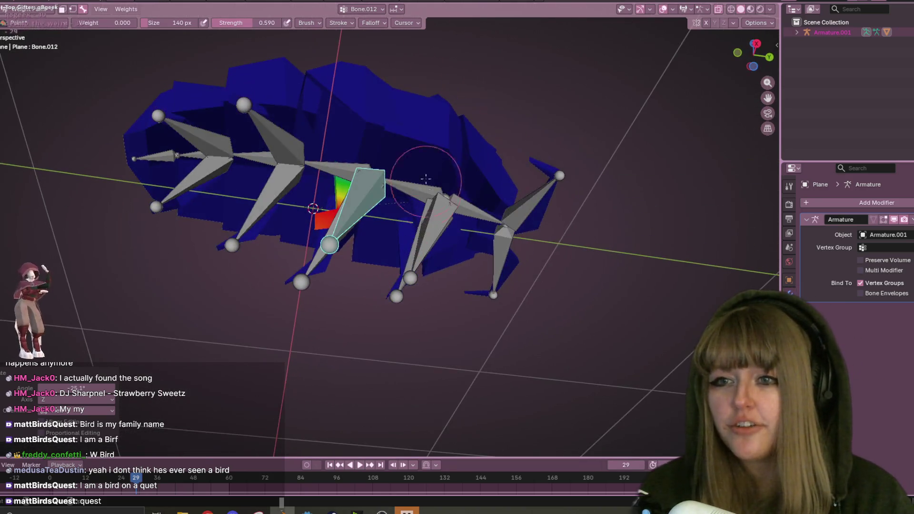
pyautogui.moveTo(428, 116); pyautogui.dragTo(385, 208, button='middle')
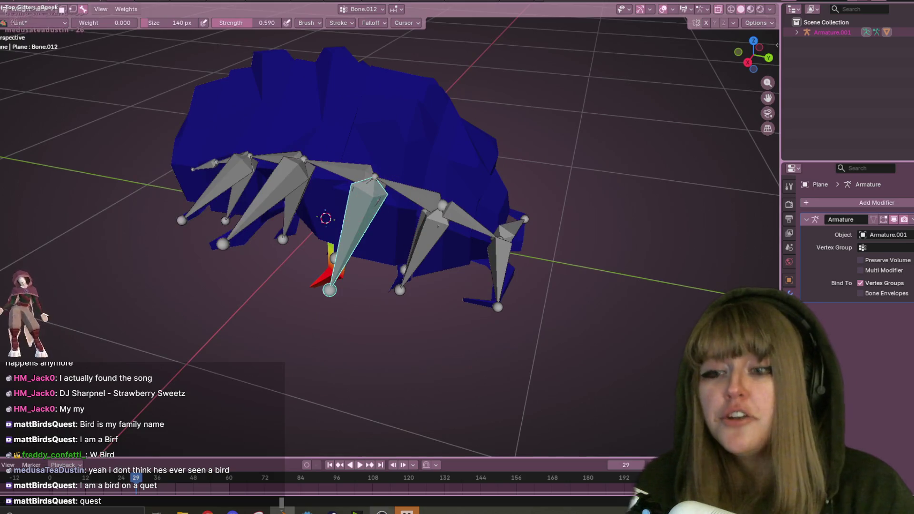
pyautogui.moveTo(208, 512)
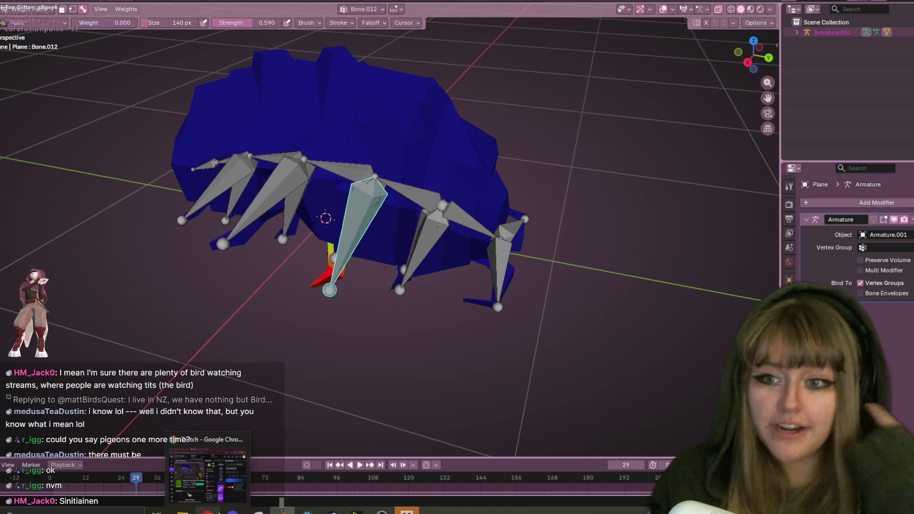
pyautogui.keyDown('shift'); pyautogui.moveTo(490, 255); pyautogui.dragTo(579, 183, button='middle'); pyautogui.keyUp('shift')
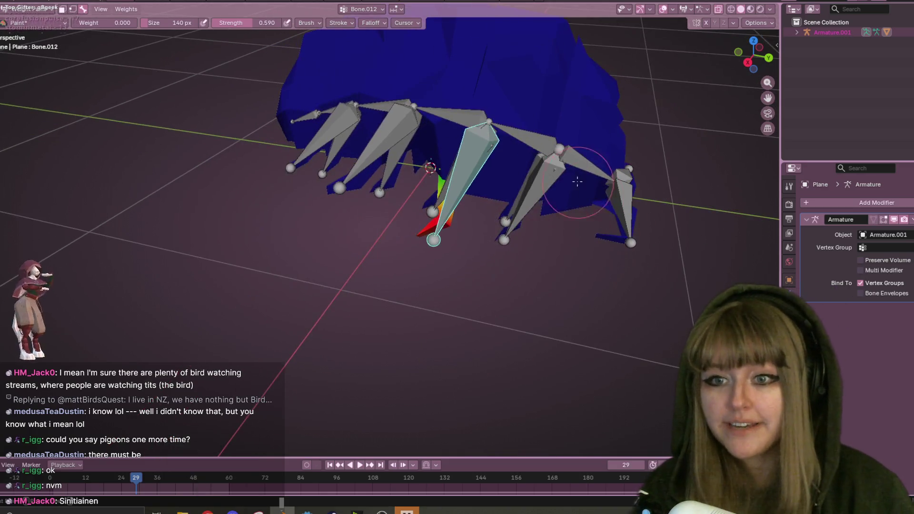
# Select Bone.014 and paint zero weight over the top front of the body
pyautogui.keyDown('ctrl'); pyautogui.click(397, 125); pyautogui.keyUp('ctrl')
pyautogui.moveTo(398, 126); pyautogui.dragTo(525, 142, button='middle')
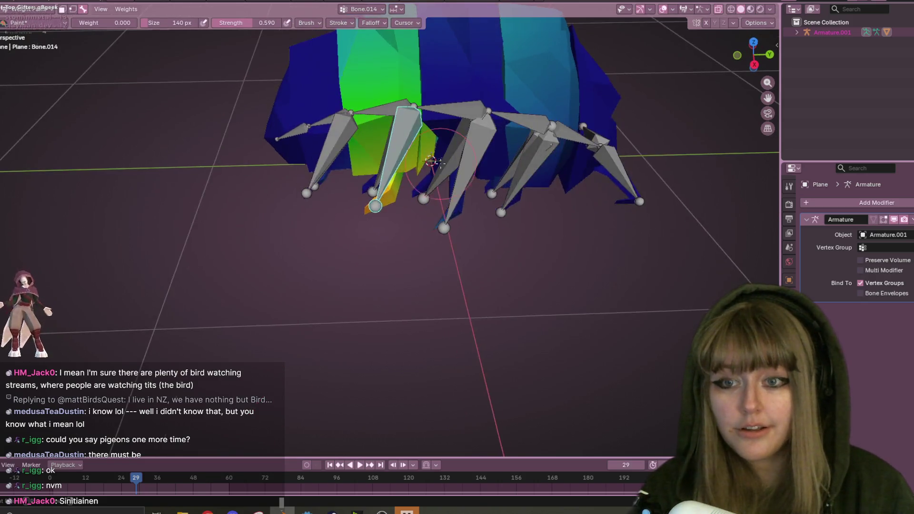
pyautogui.scroll(-5, 525, 142)
pyautogui.moveTo(526, 142)
pyautogui.mouseDown()
pyautogui.moveTo(469, 127)
pyautogui.moveTo(336, 153)
pyautogui.moveTo(388, 163)
pyautogui.moveTo(387, 182)
pyautogui.mouseUp()
# From the right side view, paint 0.0 weight over the body areas above and beside the leg
pyautogui.click(754, 64)
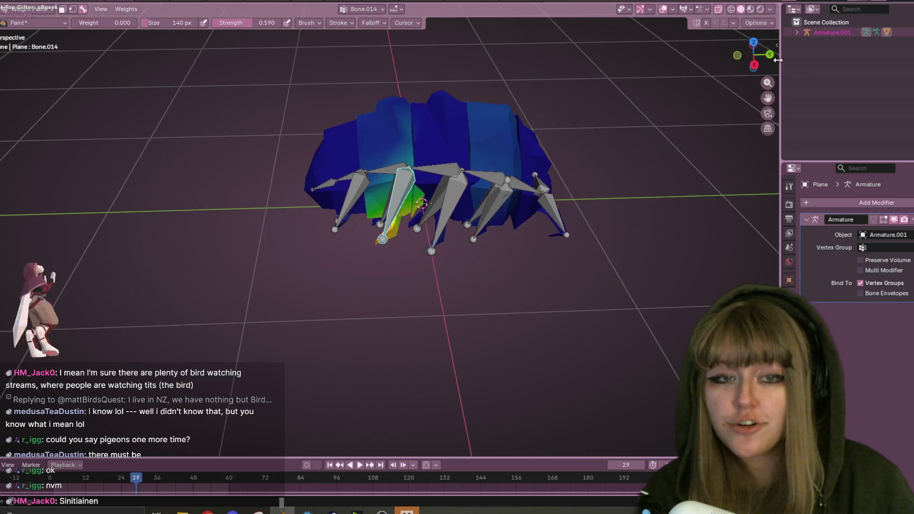
pyautogui.scroll(3, 654, 90)
pyautogui.keyDown('shift'); pyautogui.moveTo(654, 90); pyautogui.dragTo(616, 150, button='middle'); pyautogui.keyUp('shift')
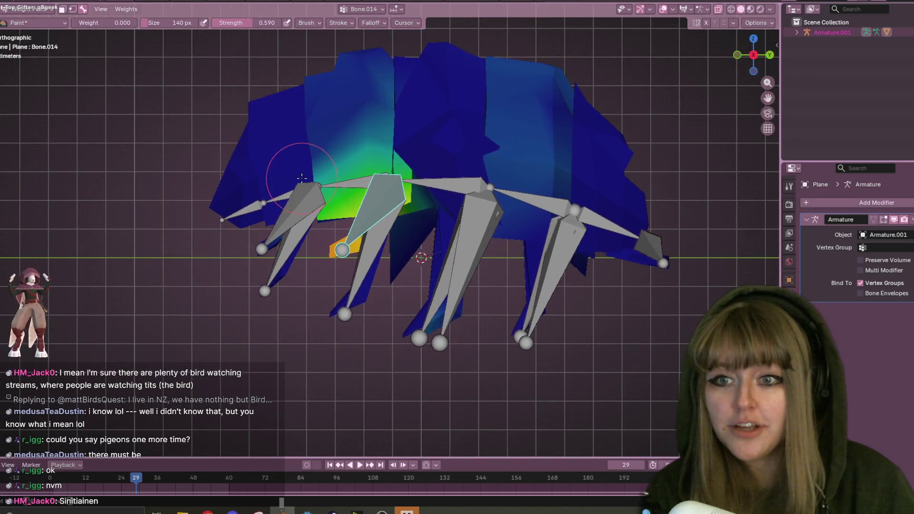
pyautogui.moveTo(403, 250)
pyautogui.mouseDown()
pyautogui.moveTo(385, 153)
pyautogui.moveTo(304, 223)
pyautogui.mouseUp()
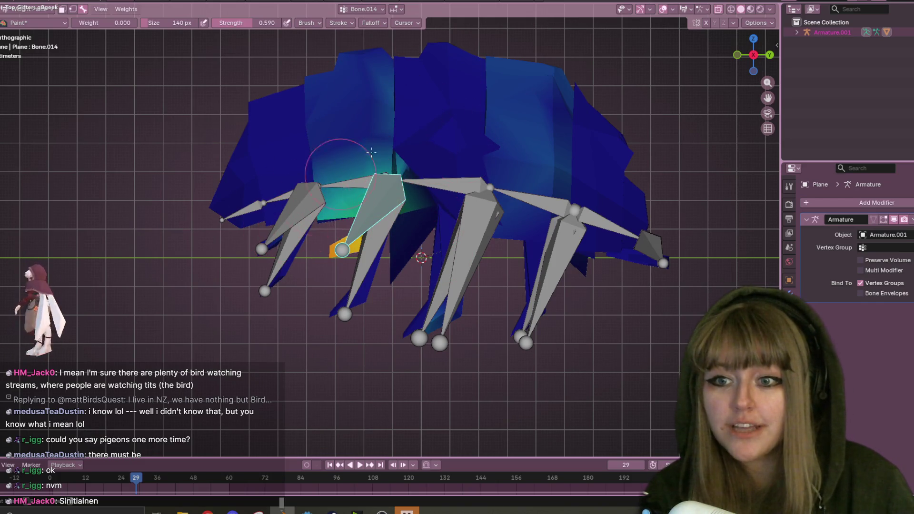
pyautogui.moveTo(341, 174); pyautogui.dragTo(408, 242)
pyautogui.moveTo(447, 190); pyautogui.dragTo(404, 158)
pyautogui.moveTo(494, 230); pyautogui.dragTo(428, 123, button='middle')
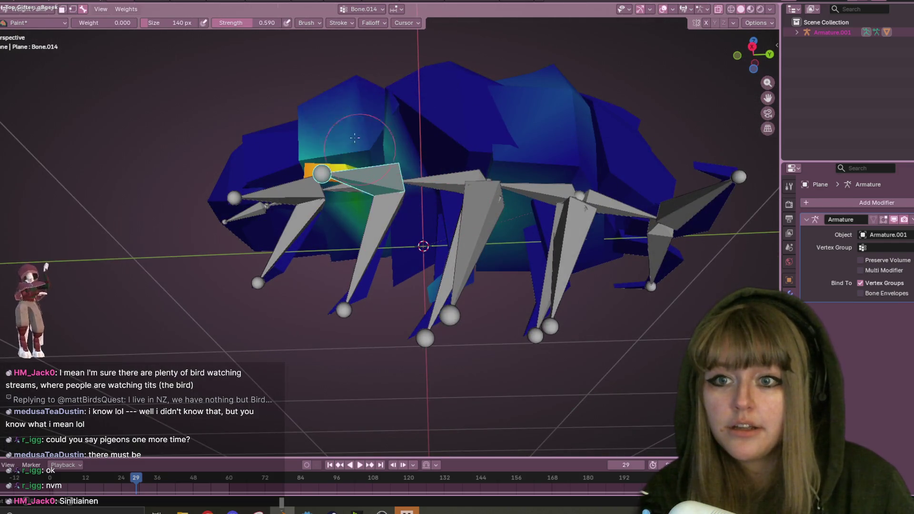
pyautogui.moveTo(362, 138)
pyautogui.mouseDown()
pyautogui.moveTo(453, 140)
pyautogui.moveTo(357, 119)
pyautogui.mouseUp()
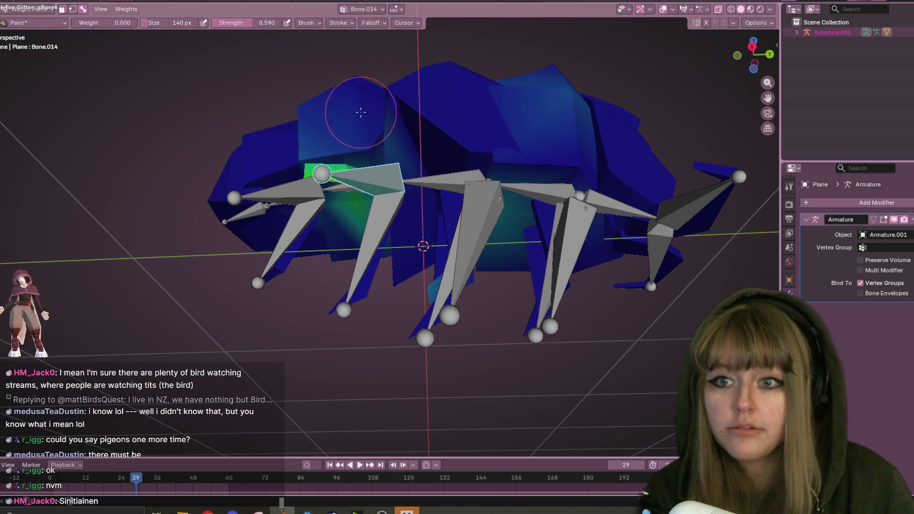
pyautogui.moveTo(603, 67); pyautogui.dragTo(555, 107, button='middle')
# Check the body from above and both sides, then save RolyPoly.blend
pyautogui.moveTo(321, 167); pyautogui.dragTo(241, 106, button='middle')
pyautogui.scroll(-5, 398, 124)
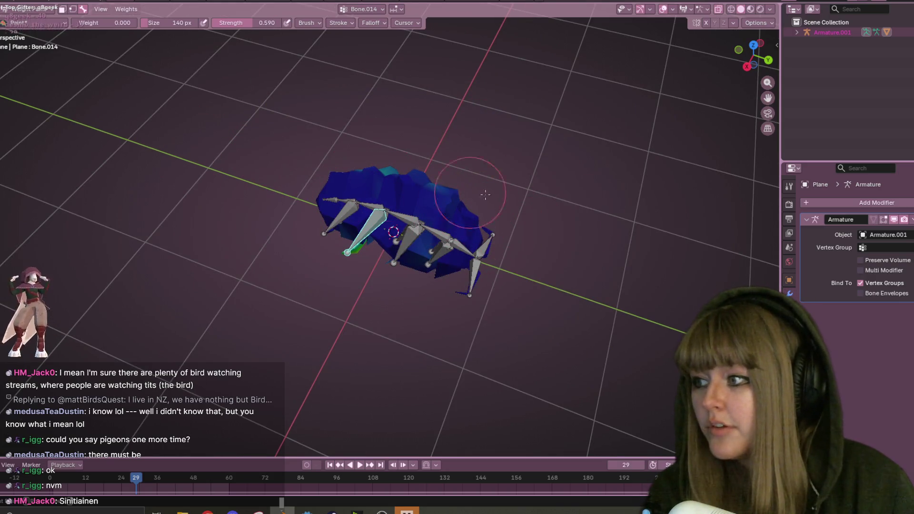
pyautogui.moveTo(413, 287); pyautogui.dragTo(703, 75, button='middle')
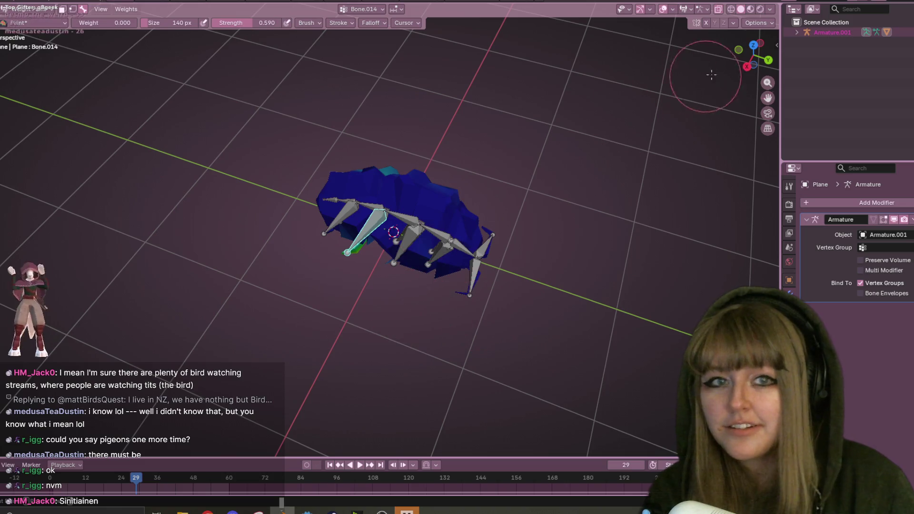
pyautogui.click(729, 75)
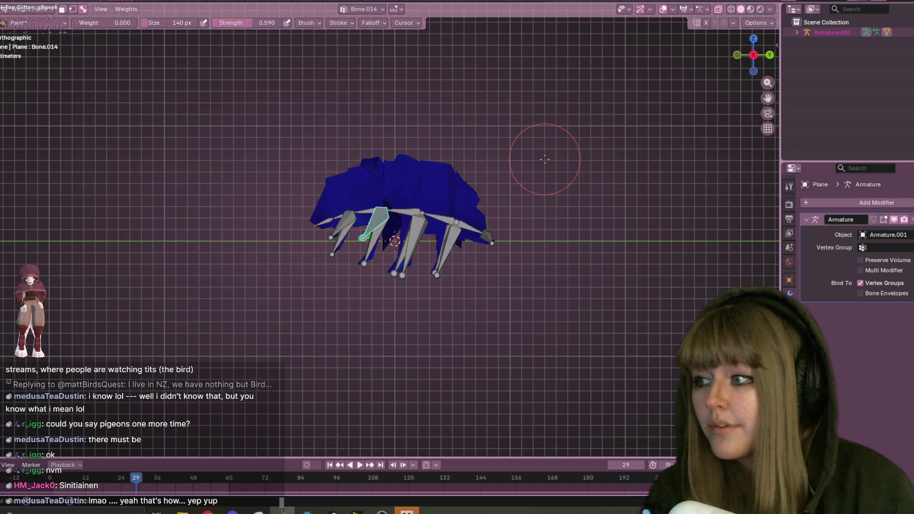
pyautogui.scroll(1, 519, 157)
pyautogui.scroll(1, 476, 172)
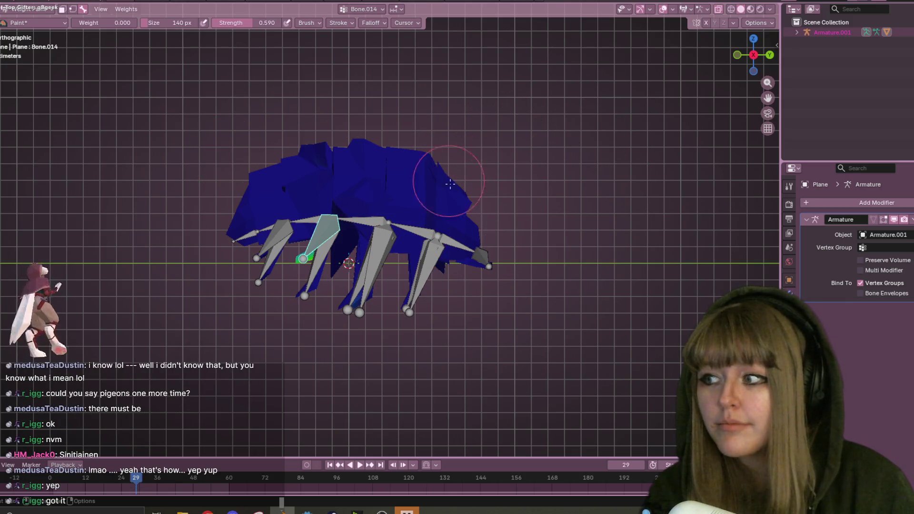
pyautogui.click(753, 55)
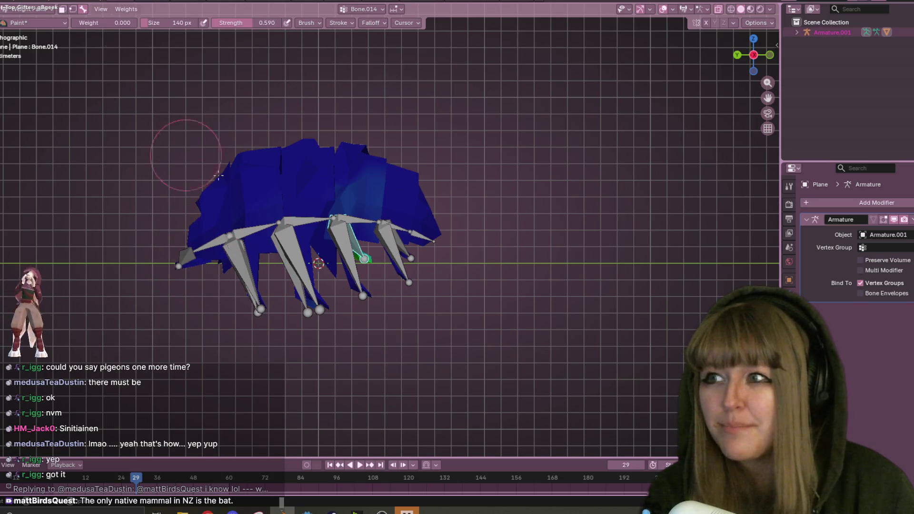
pyautogui.scroll(-2, 531, 199)
pyautogui.hotkey('ctrl', 's')
pyautogui.scroll(-2, 526, 200)
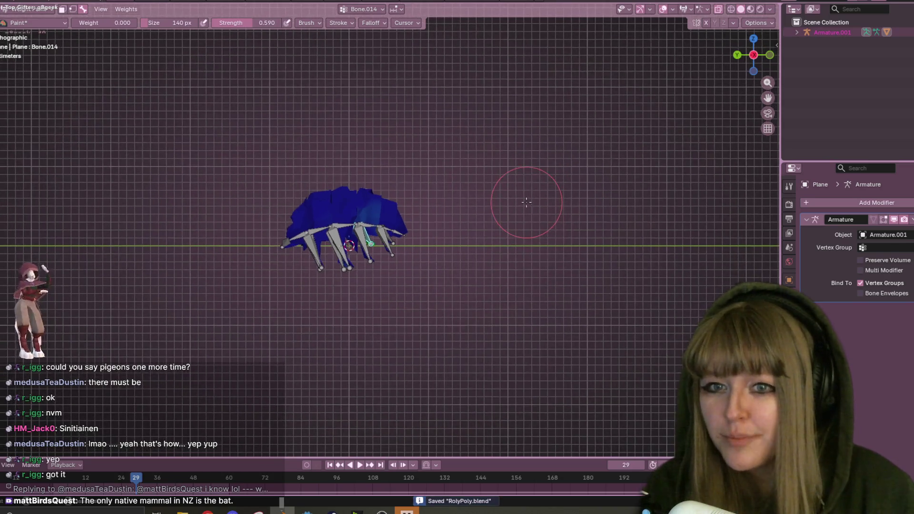
pyautogui.click(12, 2)
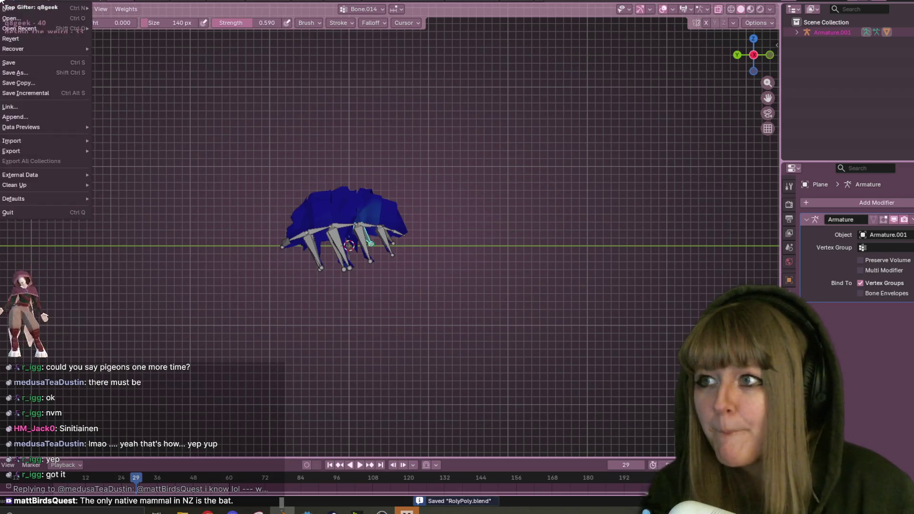
pyautogui.moveTo(55, 30)
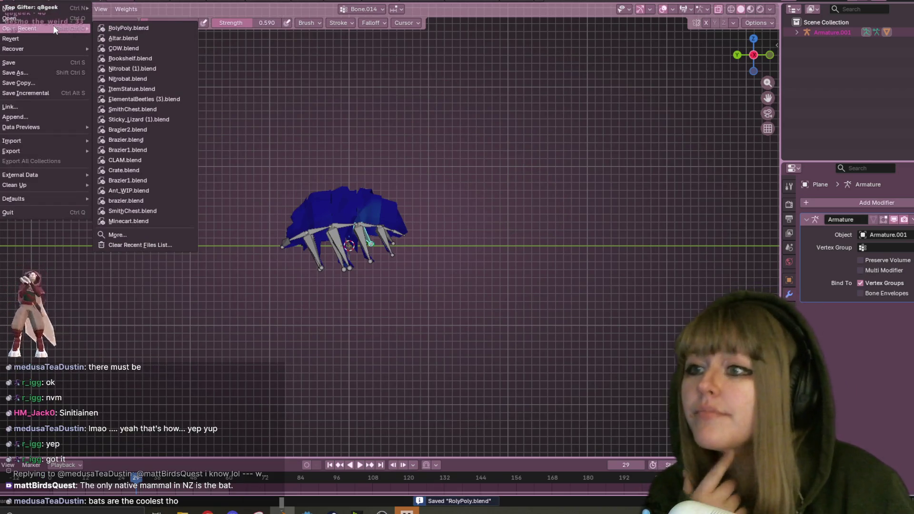
pyautogui.click(132, 68)
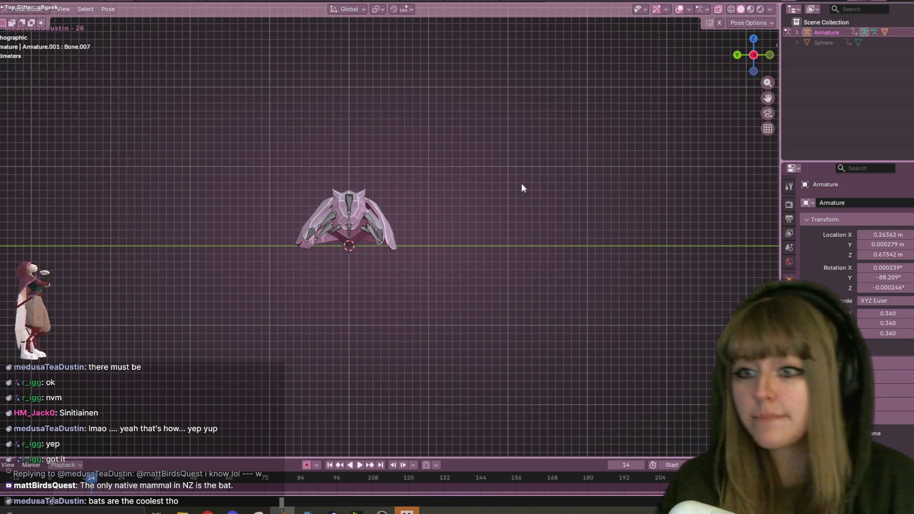
pyautogui.click(753, 10)
pyautogui.press('space')
pyautogui.moveTo(571, 138)
pyautogui.mouseDown(button='middle')
pyautogui.moveTo(536, 174)
pyautogui.moveTo(522, 139)
pyautogui.moveTo(496, 144)
pyautogui.mouseUp(button='middle')
pyautogui.press('space')
pyautogui.click(33, 1)
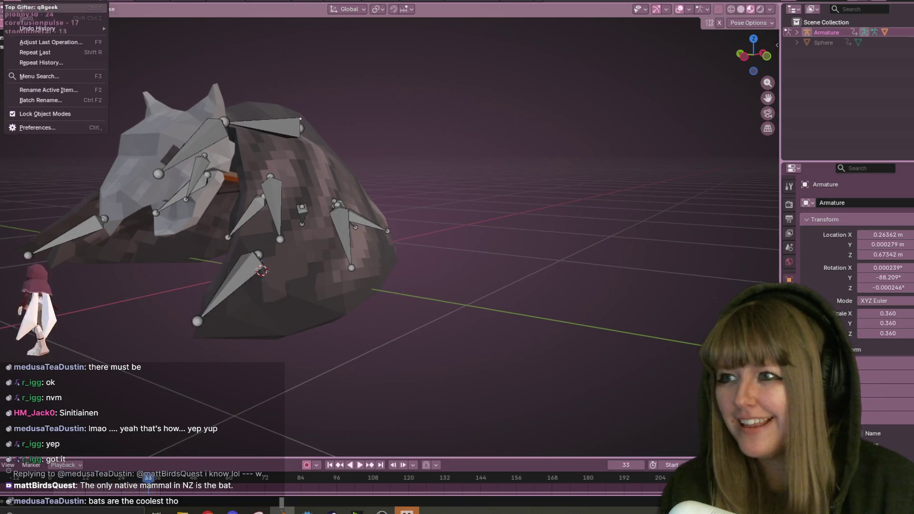
pyautogui.moveTo(19, 28)
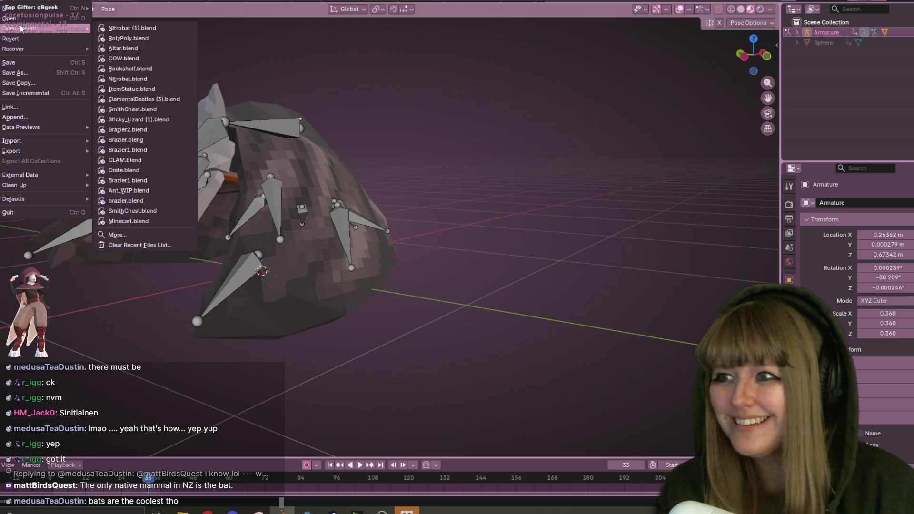
pyautogui.click(125, 35)
pyautogui.moveTo(564, 247); pyautogui.dragTo(382, 233, button='middle')
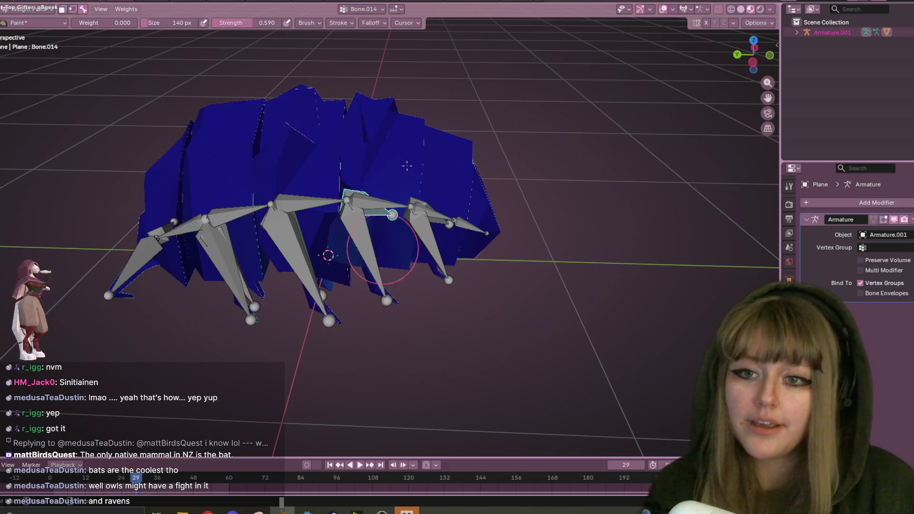
pyautogui.scroll(-2, 388, 224)
pyautogui.click(754, 61)
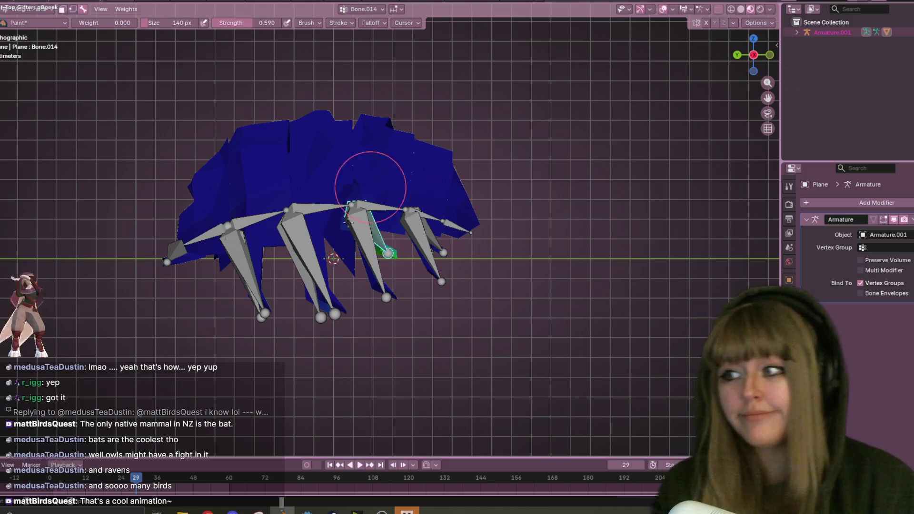
pyautogui.moveTo(518, 90); pyautogui.dragTo(579, 116, button='middle')
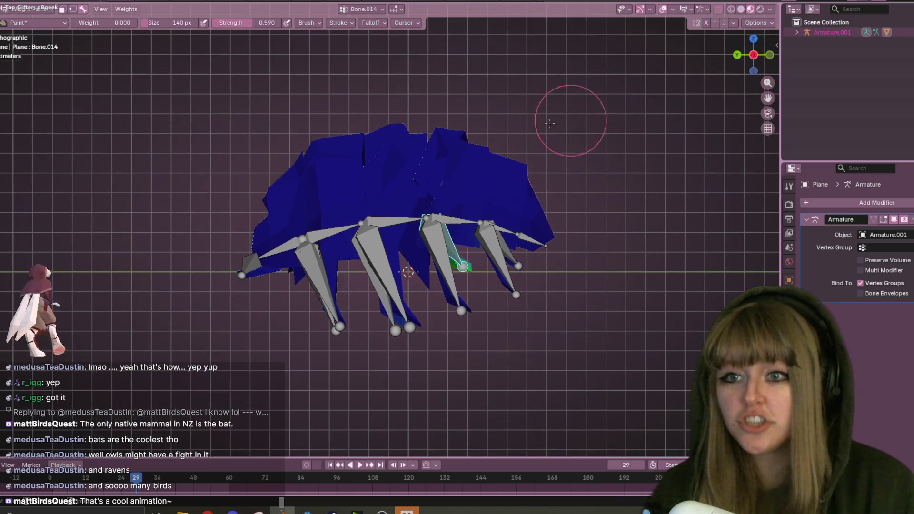
pyautogui.moveTo(661, 174); pyautogui.dragTo(595, 191, button='middle')
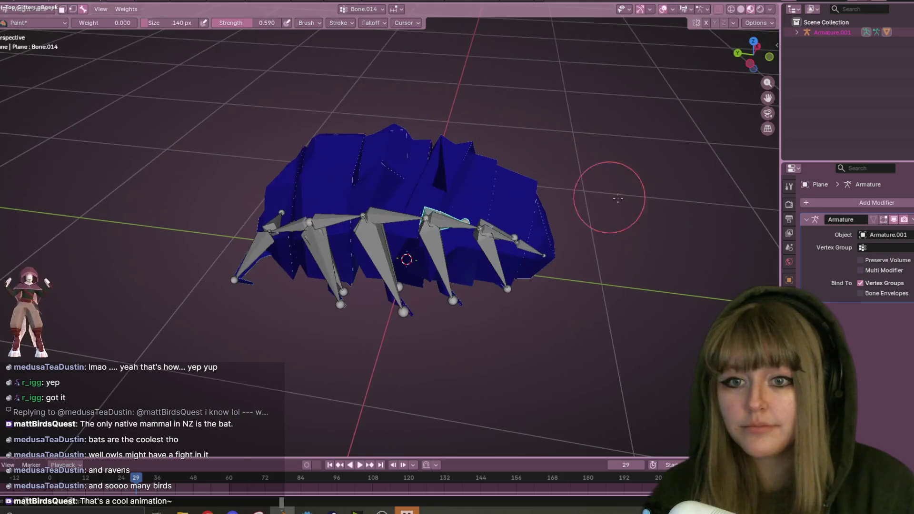
pyautogui.moveTo(286, 223); pyautogui.dragTo(390, 157, button='middle')
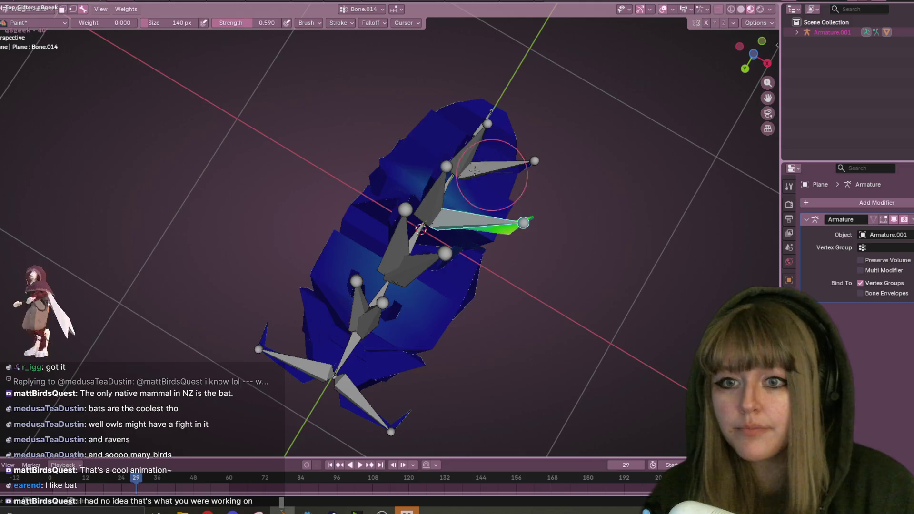
pyautogui.keyDown('shift'); pyautogui.moveTo(476, 190); pyautogui.dragTo(367, 189, button='middle'); pyautogui.keyUp('shift')
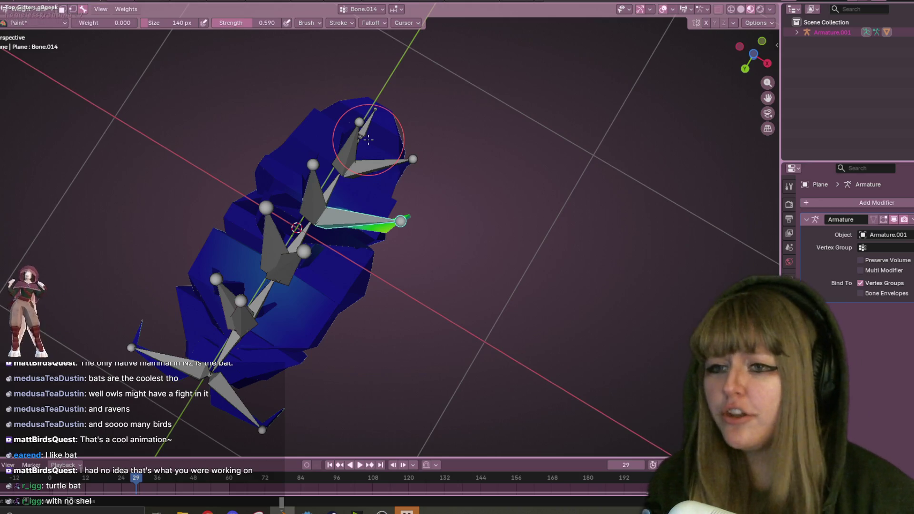
pyautogui.click(760, 52)
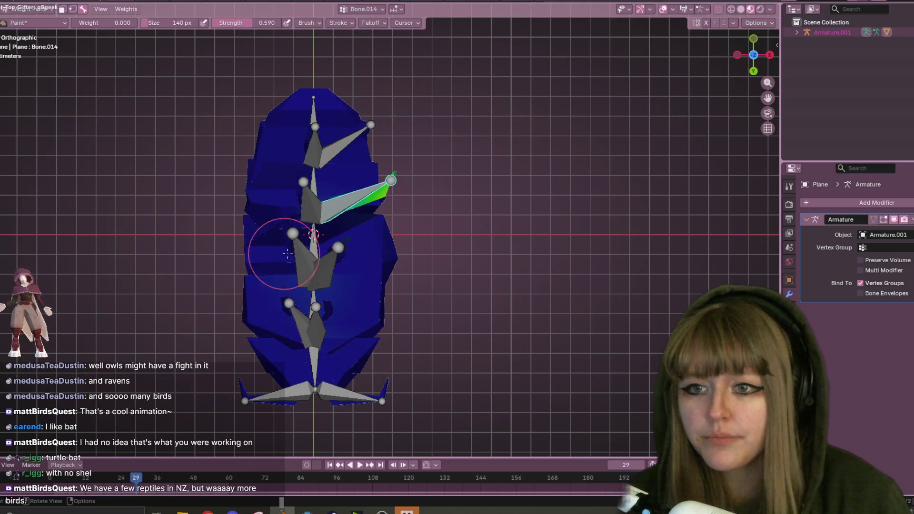
pyautogui.moveTo(316, 82); pyautogui.dragTo(480, 138, button='middle')
pyautogui.click(747, 47)
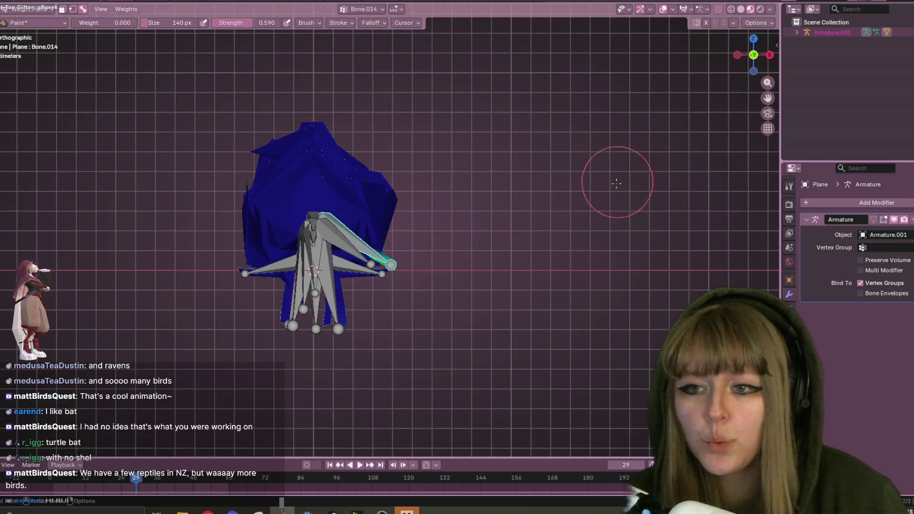
# Rotate Bone.014 and paint zero weight over the body mesh it drags
pyautogui.press('r')
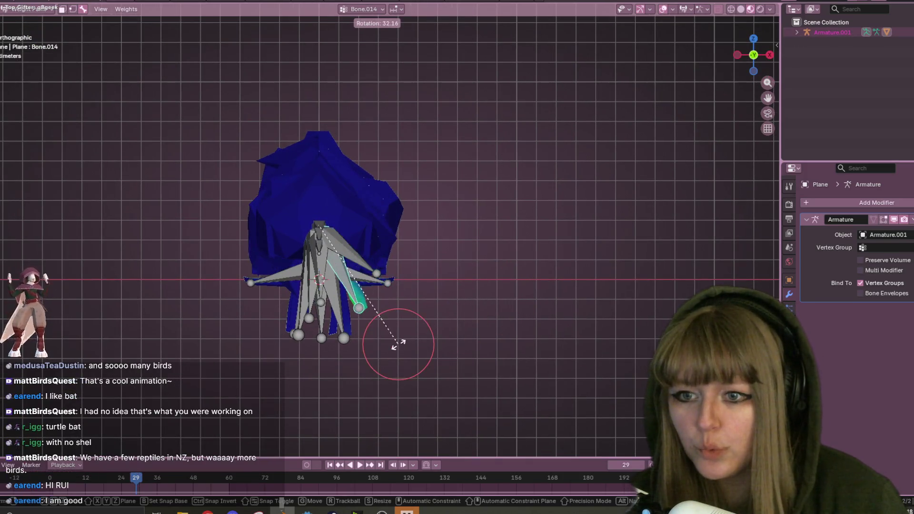
pyautogui.click(414, 347)
pyautogui.moveTo(260, 163); pyautogui.dragTo(436, 170, button='middle')
pyautogui.moveTo(438, 169)
pyautogui.mouseDown(button='middle')
pyautogui.moveTo(506, 238)
pyautogui.moveTo(505, 153)
pyautogui.mouseUp(button='middle')
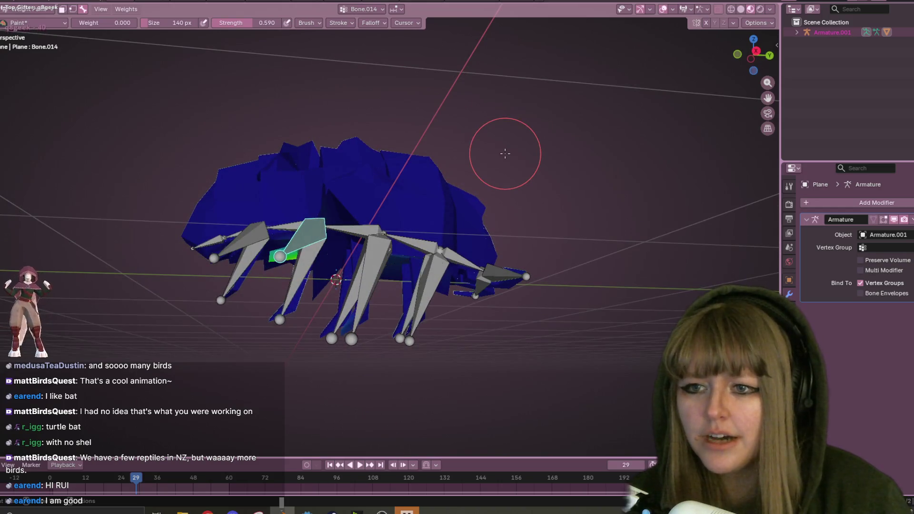
pyautogui.moveTo(504, 254); pyautogui.dragTo(419, 145, button='middle')
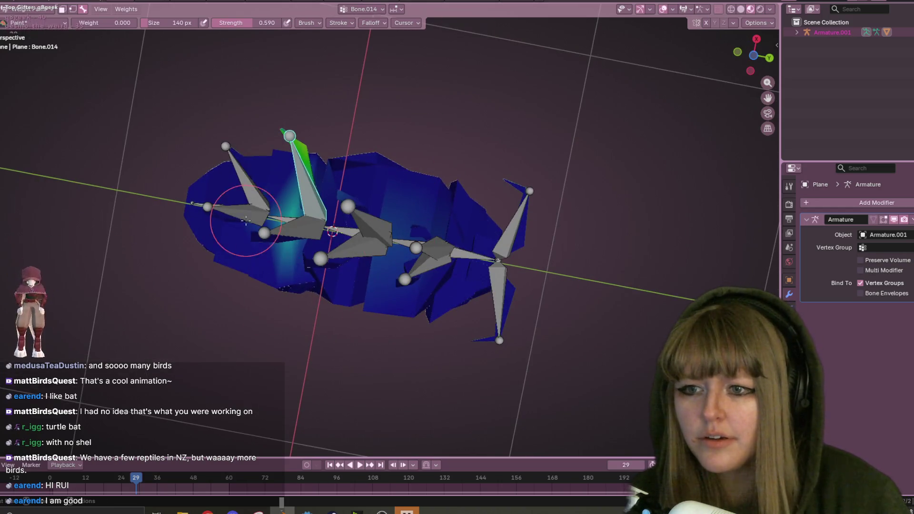
pyautogui.moveTo(471, 184)
pyautogui.mouseDown()
pyautogui.moveTo(438, 173)
pyautogui.moveTo(367, 295)
pyautogui.moveTo(323, 151)
pyautogui.mouseUp()
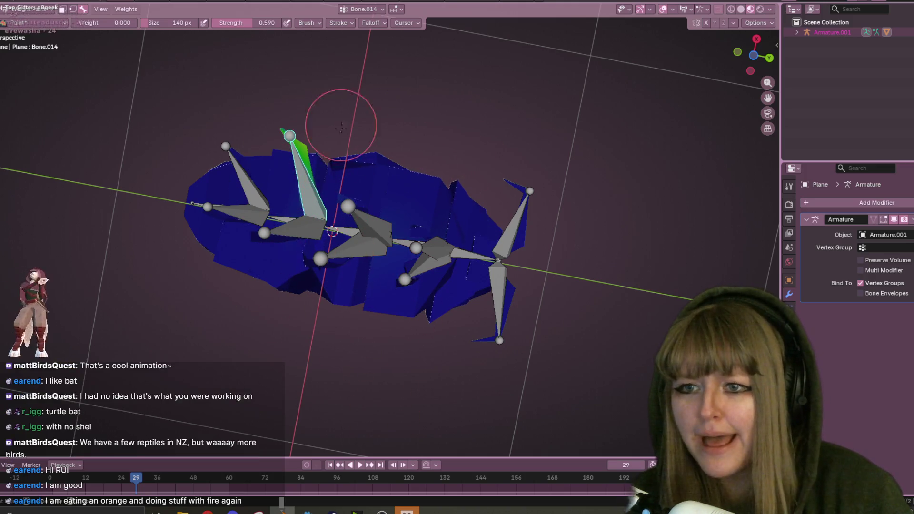
pyautogui.moveTo(406, 152); pyautogui.dragTo(385, 202, button='middle')
pyautogui.moveTo(356, 284); pyautogui.dragTo(296, 320, button='middle')
# Scale Bone.014 larger and view the rig straight-on from the front
pyautogui.press('s')
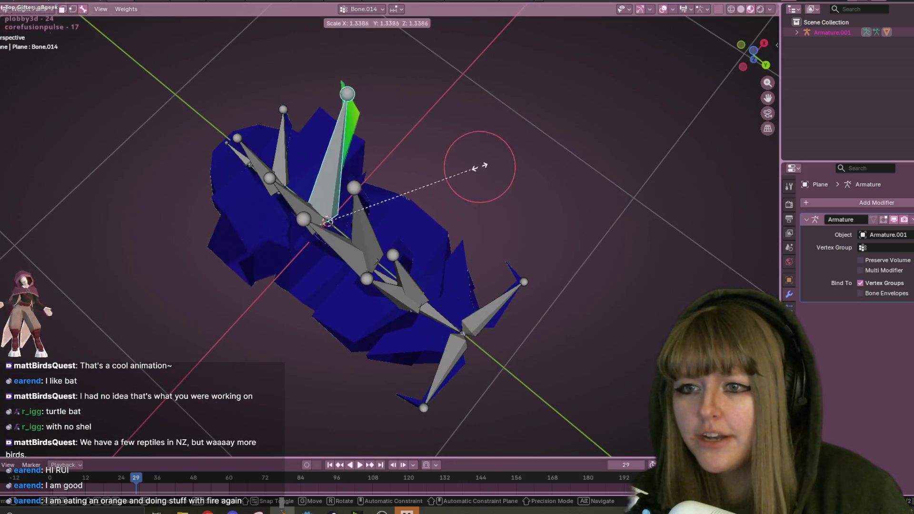
pyautogui.click(578, 94)
pyautogui.moveTo(579, 94)
pyautogui.mouseDown(button='middle')
pyautogui.moveTo(218, 301)
pyautogui.moveTo(191, 238)
pyautogui.moveTo(153, 210)
pyautogui.mouseUp(button='middle')
pyautogui.moveTo(610, 139)
pyautogui.mouseDown(button='middle')
pyautogui.moveTo(454, 199)
pyautogui.moveTo(240, 320)
pyautogui.mouseUp(button='middle')
pyautogui.moveTo(349, 278)
pyautogui.mouseDown(button='middle')
pyautogui.moveTo(457, 290)
pyautogui.moveTo(316, 133)
pyautogui.moveTo(428, 143)
pyautogui.moveTo(493, 136)
pyautogui.mouseUp(button='middle')
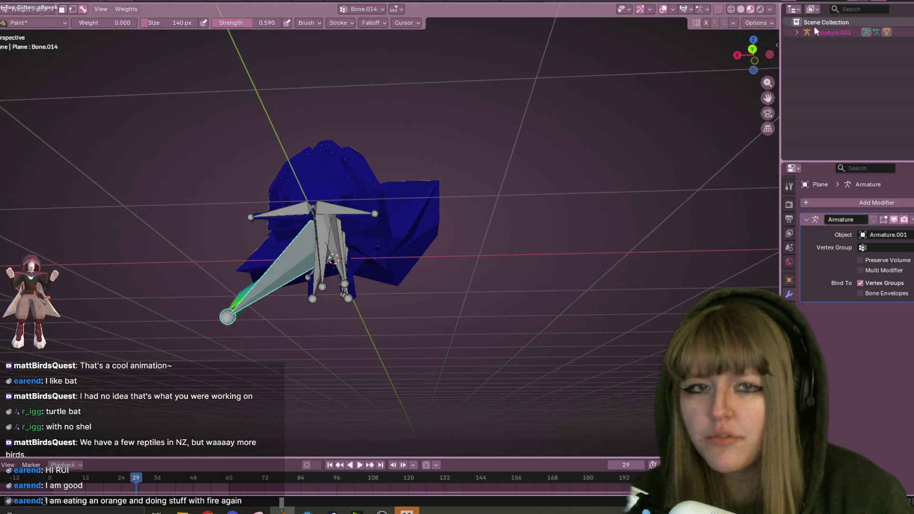
pyautogui.click(752, 49)
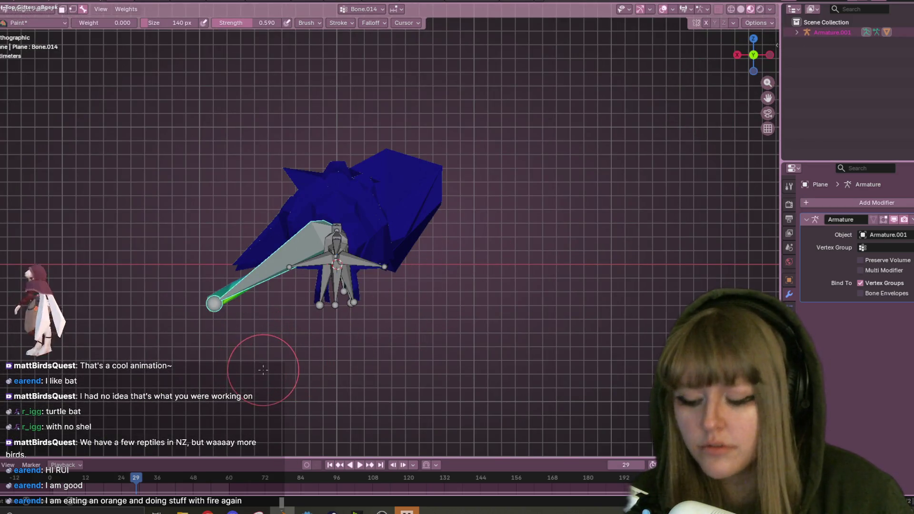
# Rotate Bone.014 to stick out horizontally and check the deformation from several angles
pyautogui.press('r')
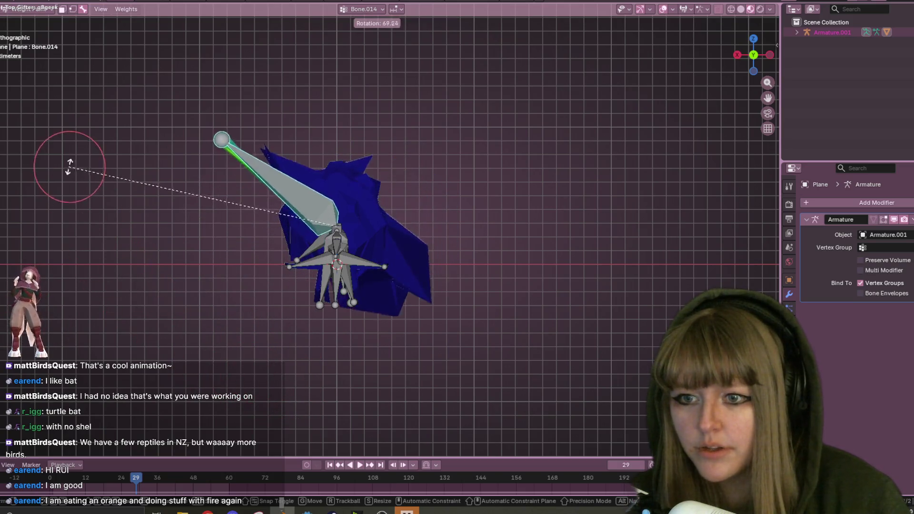
pyautogui.click(147, 310)
pyautogui.moveTo(469, 232)
pyautogui.mouseDown(button='middle')
pyautogui.moveTo(481, 193)
pyautogui.moveTo(422, 220)
pyautogui.mouseUp(button='middle')
pyautogui.moveTo(481, 212)
pyautogui.mouseDown(button='middle')
pyautogui.moveTo(429, 167)
pyautogui.moveTo(416, 127)
pyautogui.mouseUp(button='middle')
pyautogui.moveTo(457, 306)
pyautogui.mouseDown(button='middle')
pyautogui.moveTo(423, 349)
pyautogui.moveTo(294, 183)
pyautogui.mouseUp(button='middle')
pyautogui.moveTo(228, 408)
pyautogui.mouseDown(button='middle')
pyautogui.moveTo(265, 163)
pyautogui.moveTo(101, 51)
pyautogui.mouseUp(button='middle')
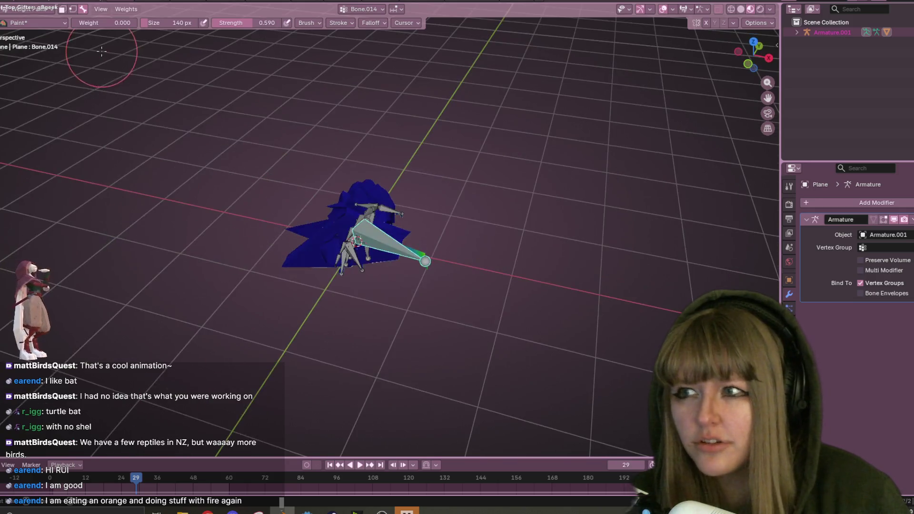
pyautogui.press('t')
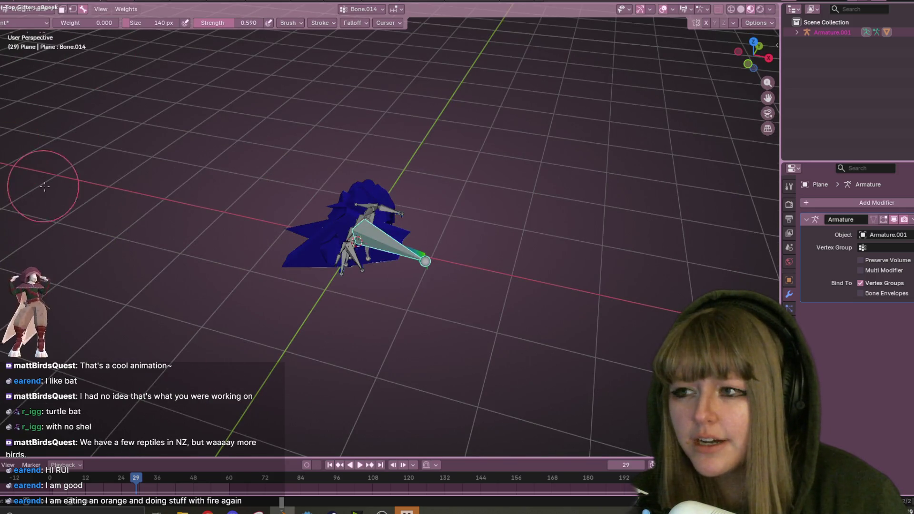
pyautogui.moveTo(172, 208); pyautogui.dragTo(257, 204, button='middle')
pyautogui.press('KP_1')
pyautogui.scroll(3, 238, 117)
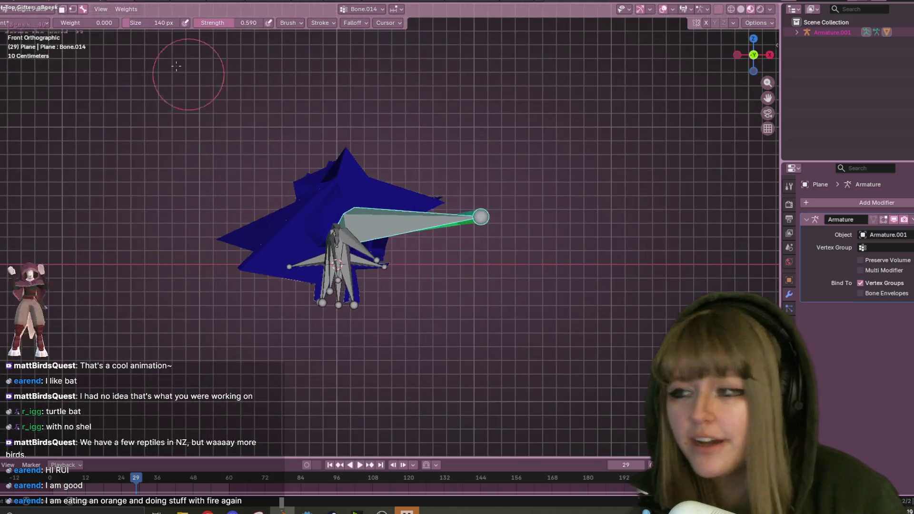
pyautogui.click(14, 109)
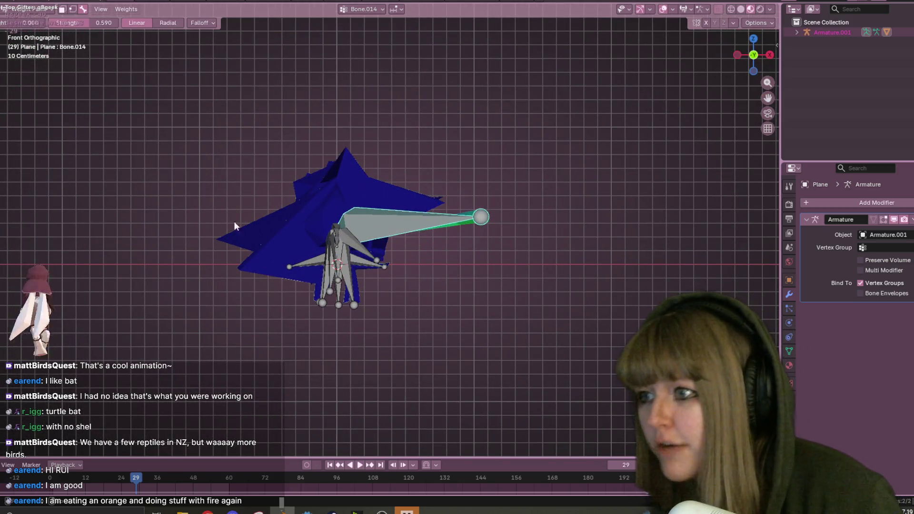
# Drag 0.000-weight linear gradients across the body from front and perspective views
pyautogui.moveTo(262, 138)
pyautogui.mouseDown()
pyautogui.moveTo(275, 305)
pyautogui.moveTo(277, 298)
pyautogui.mouseUp()
pyautogui.moveTo(268, 44)
pyautogui.mouseDown()
pyautogui.moveTo(261, 143)
pyautogui.moveTo(270, 314)
pyautogui.moveTo(281, 285)
pyautogui.mouseUp()
pyautogui.moveTo(316, 177); pyautogui.dragTo(326, 347)
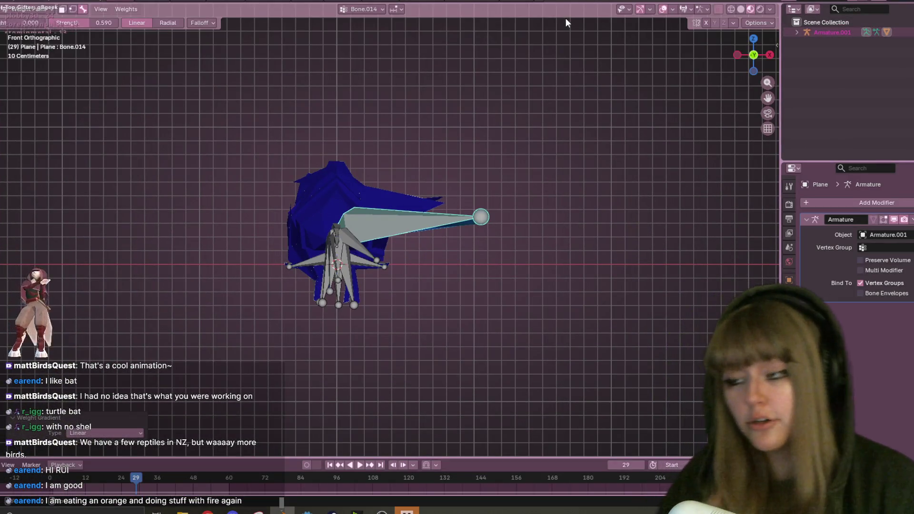
pyautogui.moveTo(518, 95); pyautogui.dragTo(431, 204)
pyautogui.moveTo(662, 163)
pyautogui.mouseDown(button='middle')
pyautogui.moveTo(520, 169)
pyautogui.moveTo(504, 143)
pyautogui.moveTo(500, 44)
pyautogui.moveTo(506, 134)
pyautogui.moveTo(377, 183)
pyautogui.mouseUp(button='middle')
pyautogui.moveTo(285, 324); pyautogui.dragTo(362, 429)
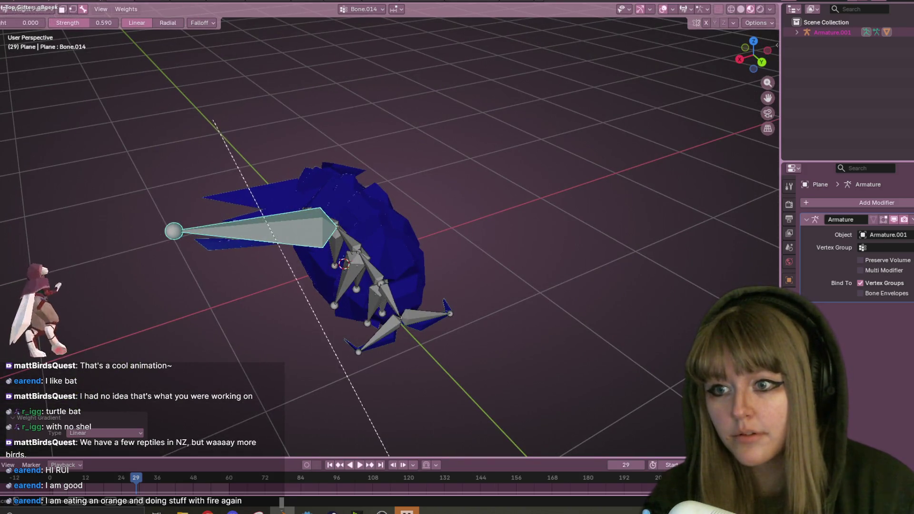
pyautogui.moveTo(181, 90); pyautogui.dragTo(233, 336)
pyautogui.moveTo(272, 224)
pyautogui.mouseDown()
pyautogui.moveTo(224, 172)
pyautogui.moveTo(734, 225)
pyautogui.mouseUp()
# From the side view, sweep more zero-weight gradients until the body is fully blue
pyautogui.click(745, 58)
pyautogui.moveTo(149, 212); pyautogui.dragTo(729, 228)
pyautogui.moveTo(252, 251); pyautogui.dragTo(534, 289)
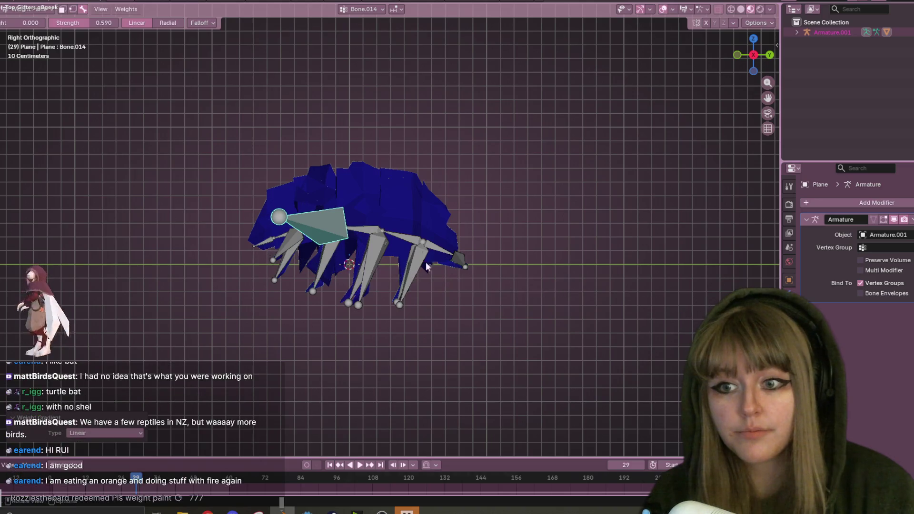
pyautogui.moveTo(265, 204); pyautogui.dragTo(96, 122)
pyautogui.moveTo(343, 178); pyautogui.dragTo(139, 100)
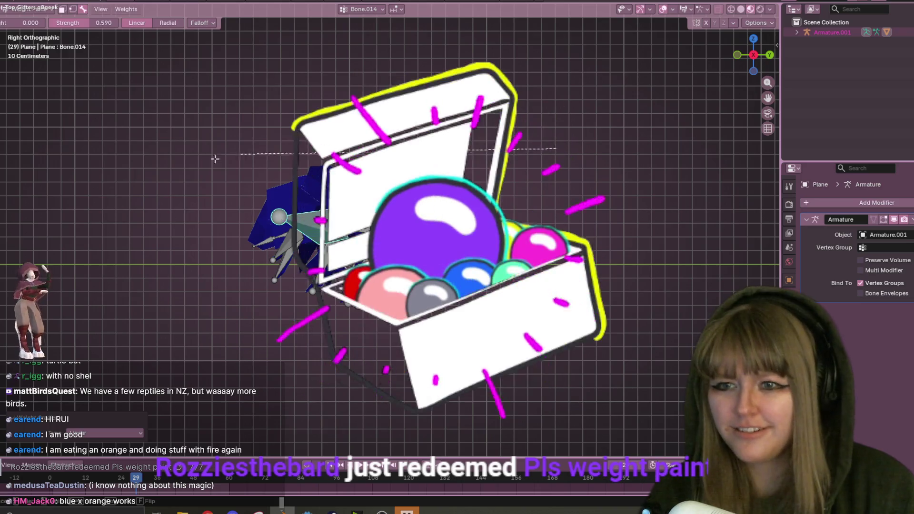
pyautogui.moveTo(766, 185); pyautogui.dragTo(594, 184)
pyautogui.moveTo(548, 177)
pyautogui.mouseDown(button='middle')
pyautogui.moveTo(238, 98)
pyautogui.moveTo(274, 119)
pyautogui.moveTo(285, 149)
pyautogui.moveTo(324, 128)
pyautogui.moveTo(352, 44)
pyautogui.moveTo(385, 443)
pyautogui.moveTo(445, 122)
pyautogui.mouseUp(button='middle')
pyautogui.scroll(3, 261, 92)
# Hide the bones and set the Draw brush weight to 1
pyautogui.press('h')
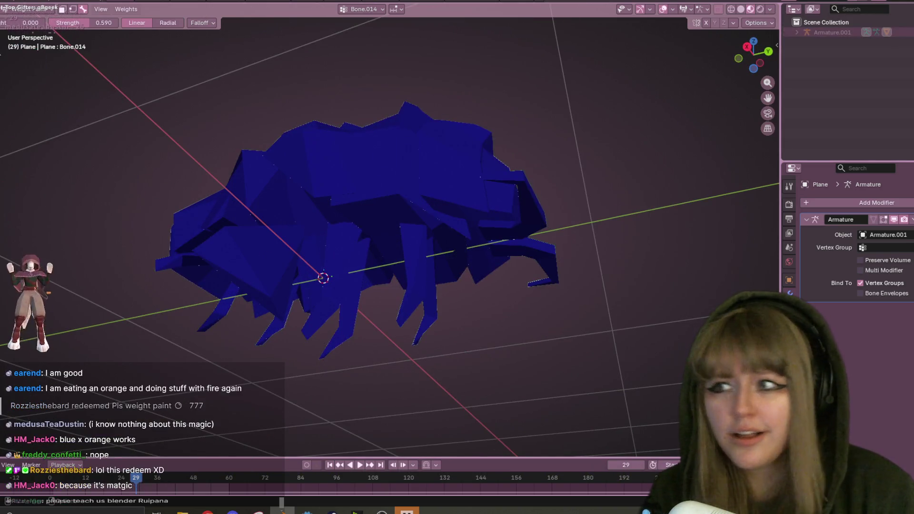
pyautogui.hotkey('shift', 'space')
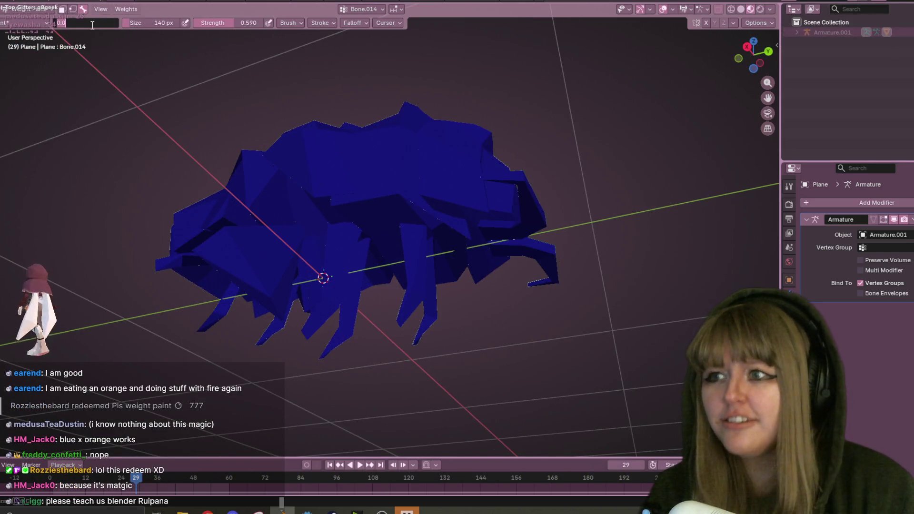
pyautogui.click(79, 23)
pyautogui.write('1')
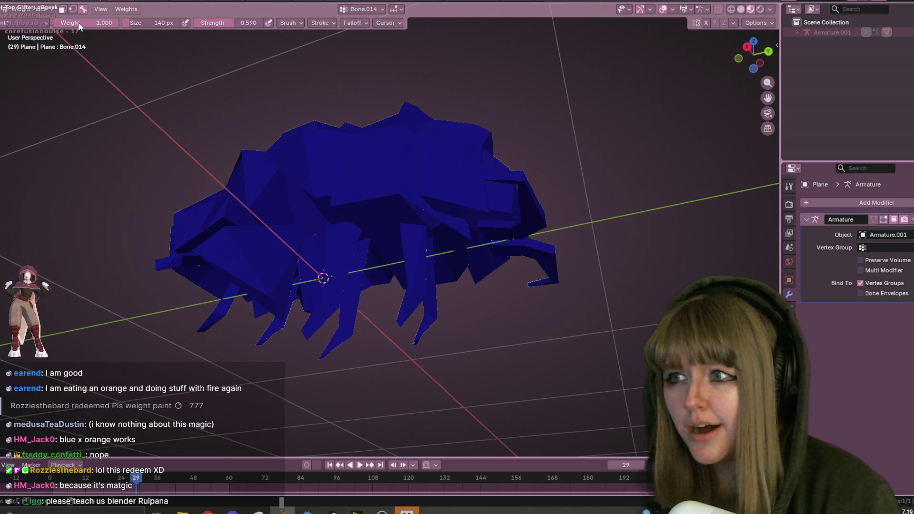
# Paint full weight along the leg piece, strongest toward its tip
pyautogui.moveTo(306, 106)
pyautogui.mouseDown(button='middle')
pyautogui.moveTo(383, 147)
pyautogui.moveTo(449, 220)
pyautogui.moveTo(429, 135)
pyautogui.moveTo(360, 180)
pyautogui.moveTo(361, 276)
pyautogui.mouseUp(button='middle')
pyautogui.moveTo(361, 276); pyautogui.dragTo(306, 280)
pyautogui.moveTo(330, 304); pyautogui.dragTo(184, 215, button='middle')
pyautogui.moveTo(176, 119)
pyautogui.mouseDown()
pyautogui.moveTo(143, 102)
pyautogui.moveTo(97, 139)
pyautogui.moveTo(71, 112)
pyautogui.moveTo(179, 198)
pyautogui.moveTo(112, 99)
pyautogui.moveTo(151, 149)
pyautogui.mouseUp()
pyautogui.moveTo(152, 149); pyautogui.dragTo(341, 378, button='middle')
pyautogui.moveTo(230, 280); pyautogui.dragTo(480, 261, button='middle')
pyautogui.moveTo(392, 244); pyautogui.dragTo(384, 238)
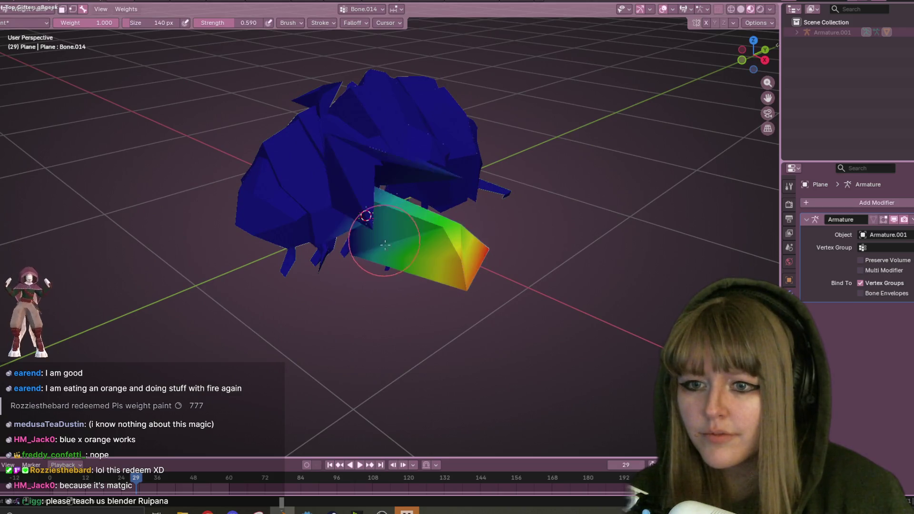
pyautogui.moveTo(490, 273)
pyautogui.mouseDown(button='middle')
pyautogui.moveTo(495, 228)
pyautogui.moveTo(531, 253)
pyautogui.moveTo(419, 243)
pyautogui.moveTo(577, 212)
pyautogui.moveTo(567, 167)
pyautogui.moveTo(377, 250)
pyautogui.moveTo(228, 143)
pyautogui.mouseUp(button='middle')
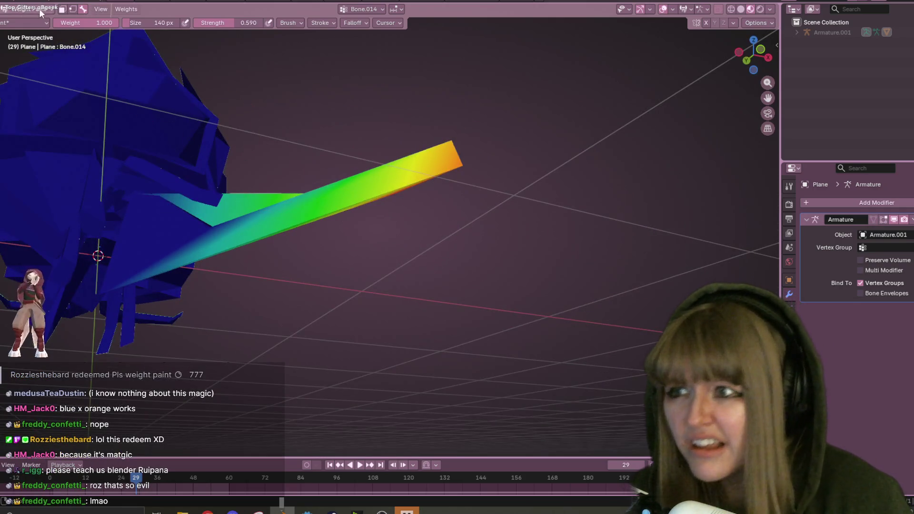
pyautogui.moveTo(118, 46)
pyautogui.mouseDown(button='middle')
pyautogui.moveTo(262, 245)
pyautogui.moveTo(143, 229)
pyautogui.mouseUp(button='middle')
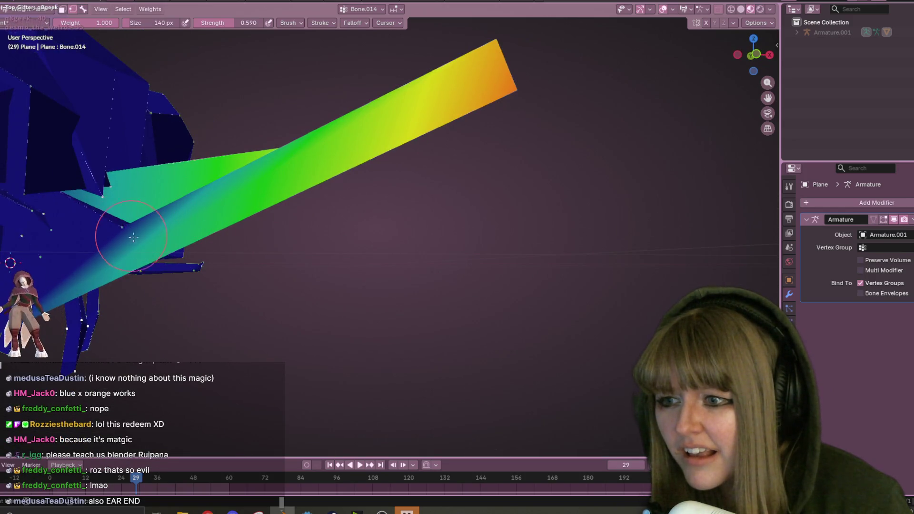
pyautogui.moveTo(112, 211); pyautogui.dragTo(255, 238, button='middle')
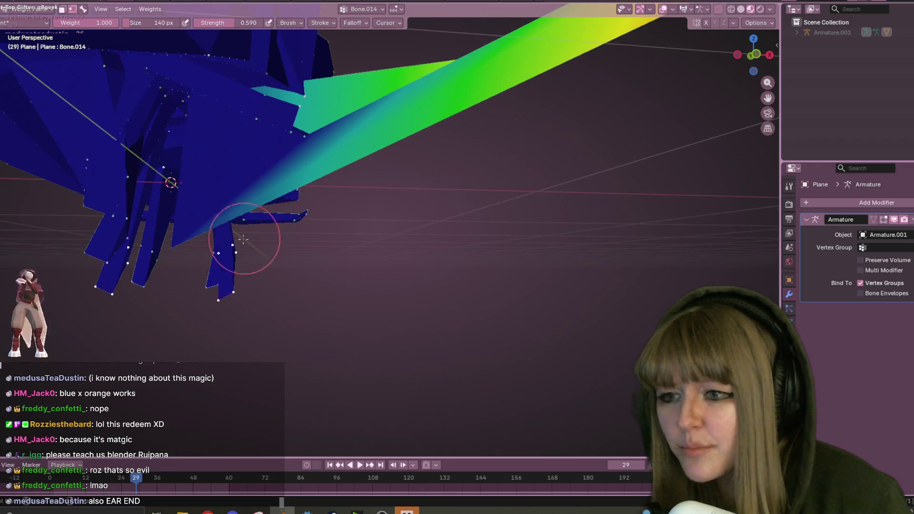
pyautogui.moveTo(179, 249)
pyautogui.mouseDown(button='middle')
pyautogui.moveTo(255, 152)
pyautogui.moveTo(159, 189)
pyautogui.mouseUp(button='middle')
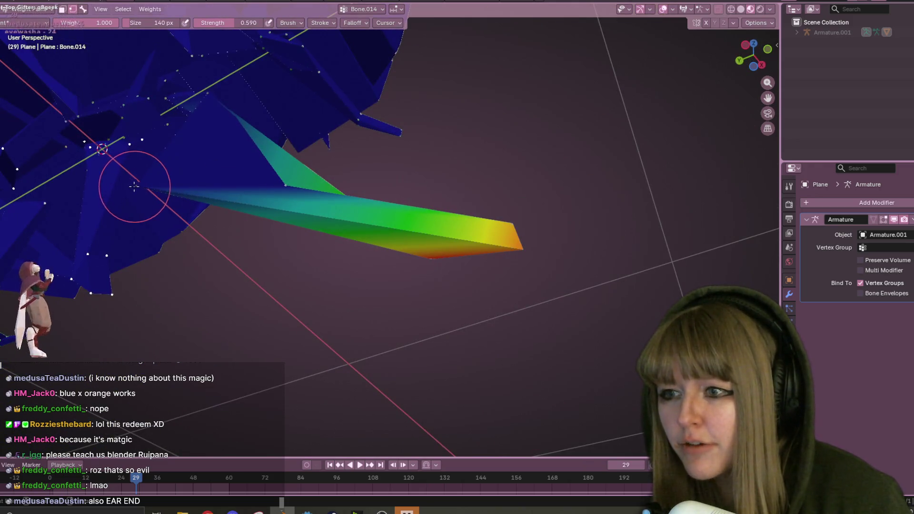
pyautogui.moveTo(261, 149); pyautogui.dragTo(263, 147, button='middle')
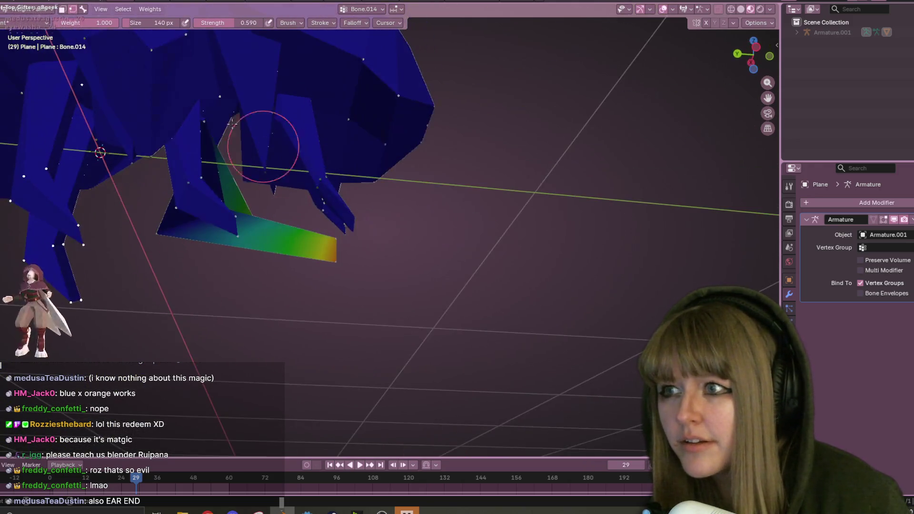
pyautogui.click(63, 9)
pyautogui.click(72, 9)
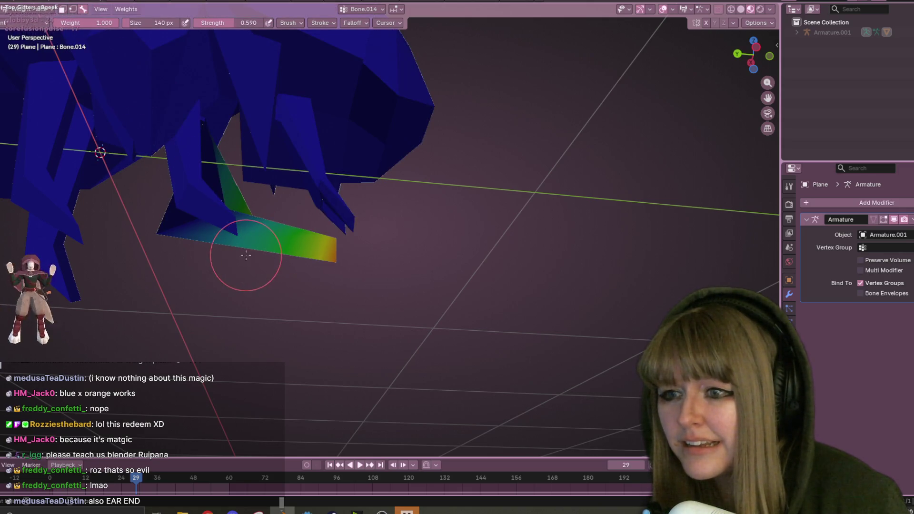
pyautogui.moveTo(245, 241); pyautogui.dragTo(238, 157, button='middle')
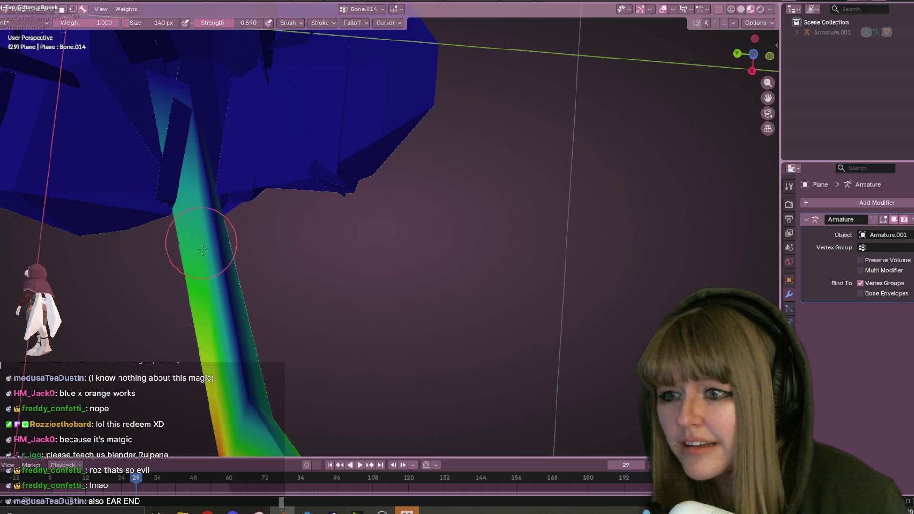
pyautogui.moveTo(266, 415); pyautogui.dragTo(358, 368, button='middle')
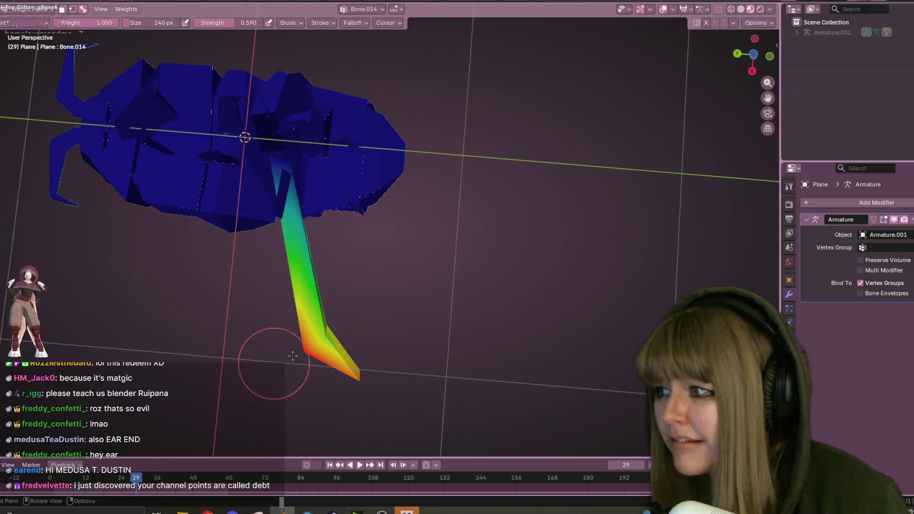
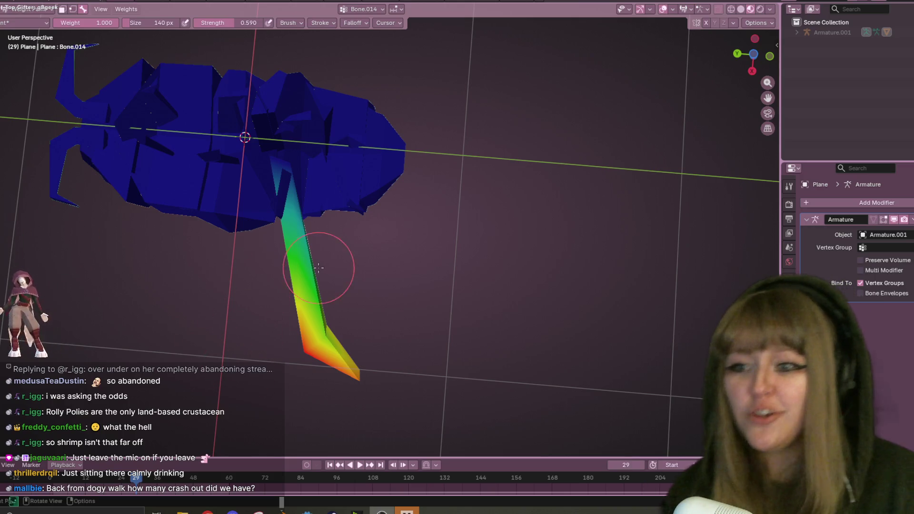
# Orbit around the weighted leg and mesh, then unhide Armature.001 from the Outliner
pyautogui.keyDown('shift'); pyautogui.moveTo(448, 320); pyautogui.dragTo(515, 218, button='middle'); pyautogui.keyUp('shift')
pyautogui.moveTo(319, 261)
pyautogui.mouseDown(button='middle')
pyautogui.moveTo(429, 200)
pyautogui.moveTo(357, 204)
pyautogui.moveTo(194, 184)
pyautogui.mouseUp(button='middle')
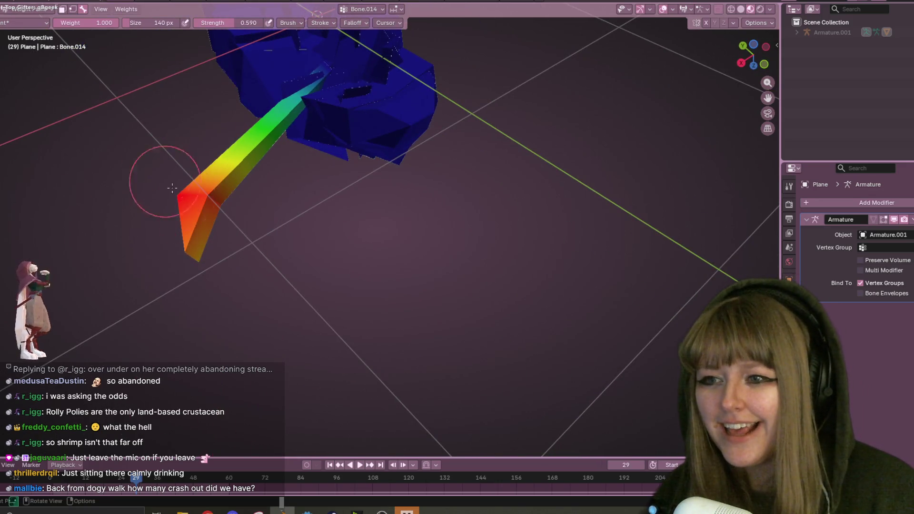
pyautogui.moveTo(200, 265)
pyautogui.mouseDown(button='middle')
pyautogui.moveTo(231, 266)
pyautogui.moveTo(265, 216)
pyautogui.mouseUp(button='middle')
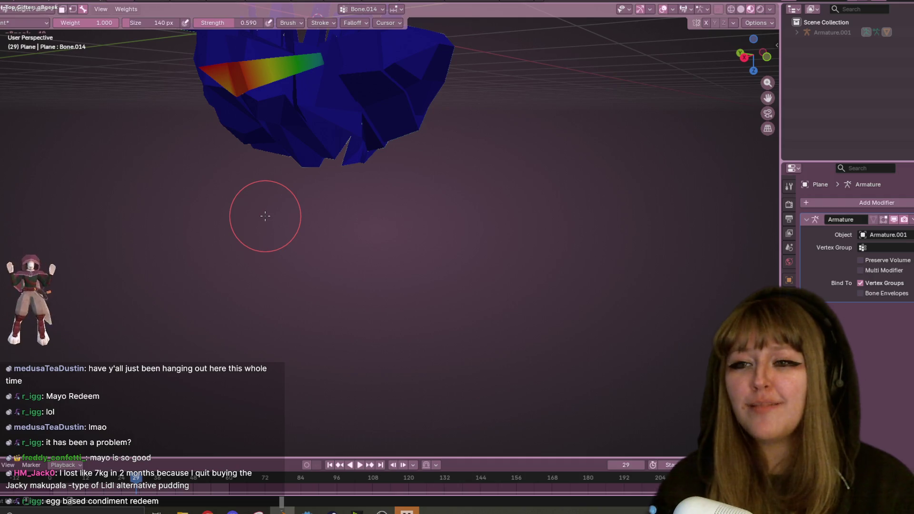
pyautogui.moveTo(514, 196)
pyautogui.mouseDown(button='middle')
pyautogui.moveTo(607, 191)
pyautogui.moveTo(555, 237)
pyautogui.mouseUp(button='middle')
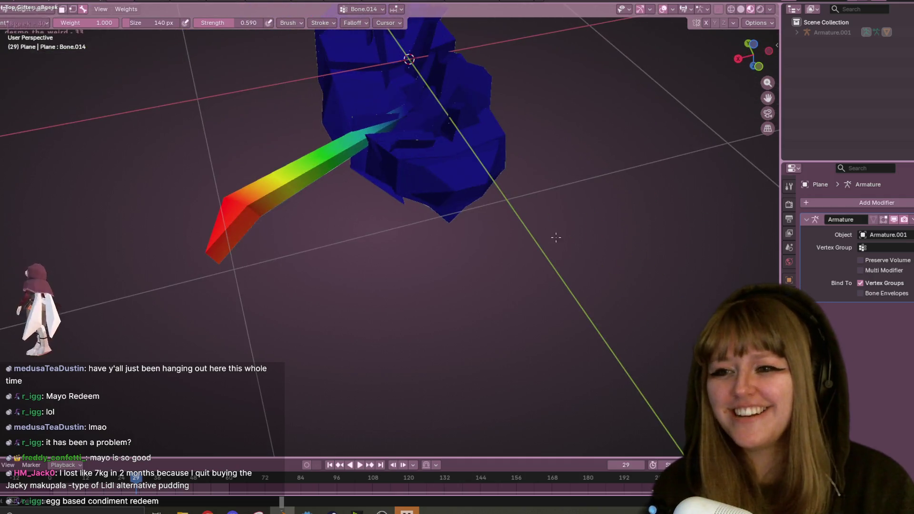
pyautogui.moveTo(270, 251)
pyautogui.mouseDown(button='middle')
pyautogui.moveTo(225, 112)
pyautogui.moveTo(261, 208)
pyautogui.mouseUp(button='middle')
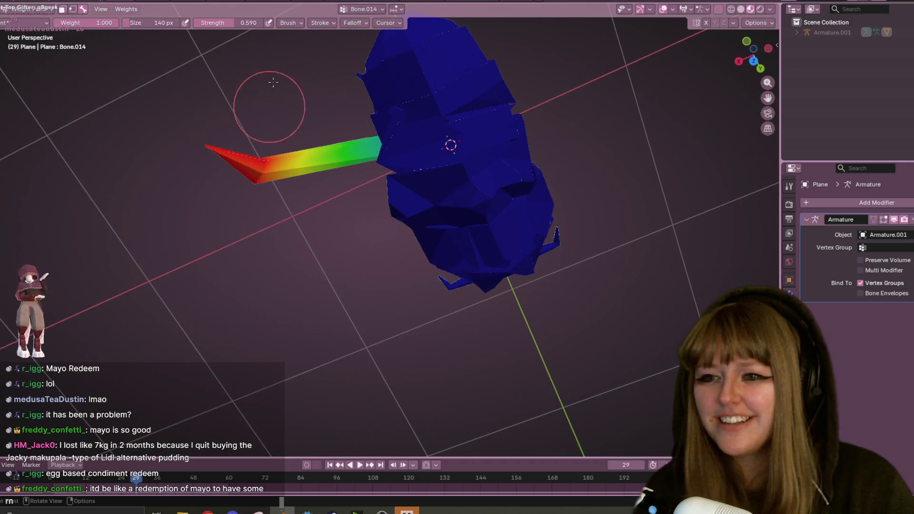
pyautogui.moveTo(292, 116)
pyautogui.mouseDown(button='middle')
pyautogui.moveTo(471, 229)
pyautogui.moveTo(837, 42)
pyautogui.mouseUp(button='middle')
pyautogui.click(903, 34)
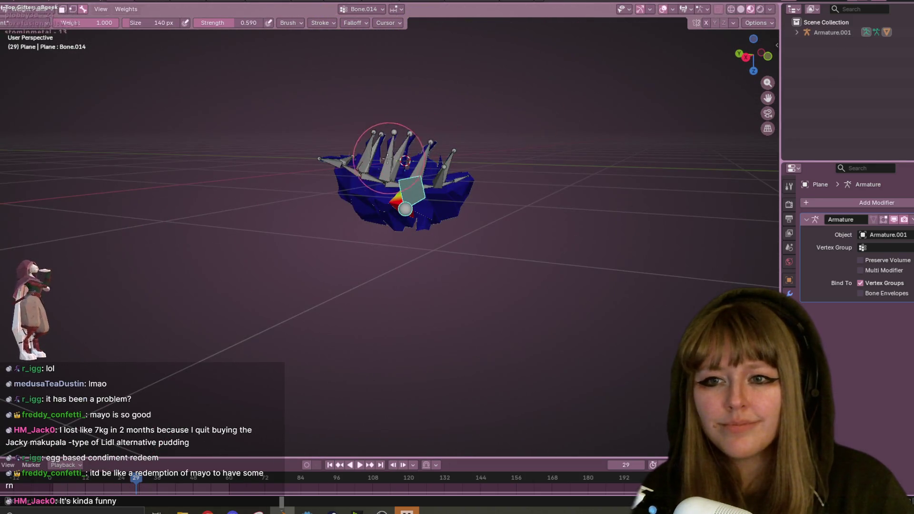
# Make Bone.012 active and view the armature from the right, cancelling a trial scale
pyautogui.keyDown('ctrl'); pyautogui.click(388, 149); pyautogui.keyUp('ctrl')
pyautogui.moveTo(449, 133)
pyautogui.mouseDown(button='middle')
pyautogui.moveTo(497, 37)
pyautogui.moveTo(700, 77)
pyautogui.mouseUp(button='middle')
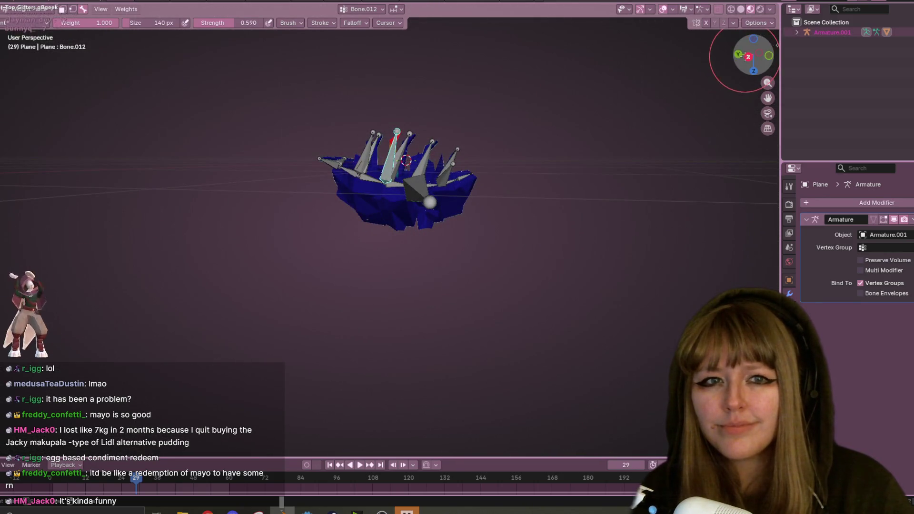
pyautogui.click(749, 57)
pyautogui.press('s')
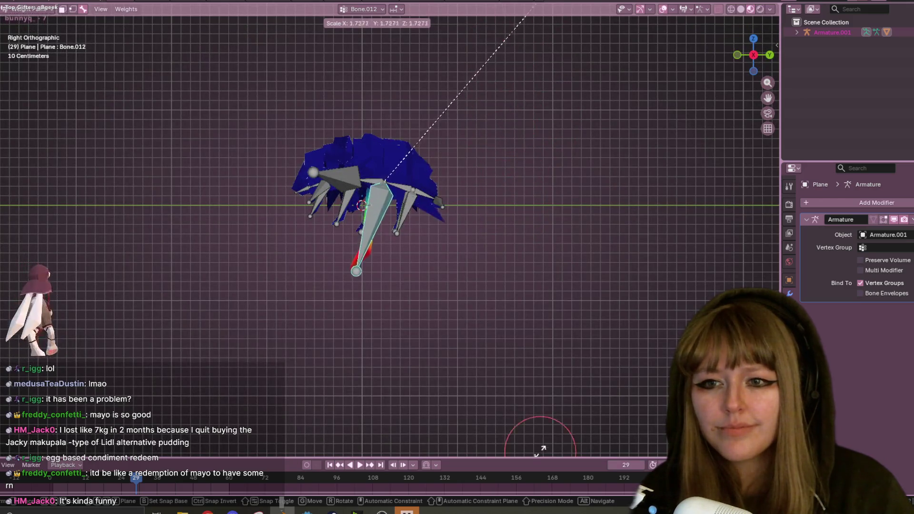
pyautogui.press('Escape')
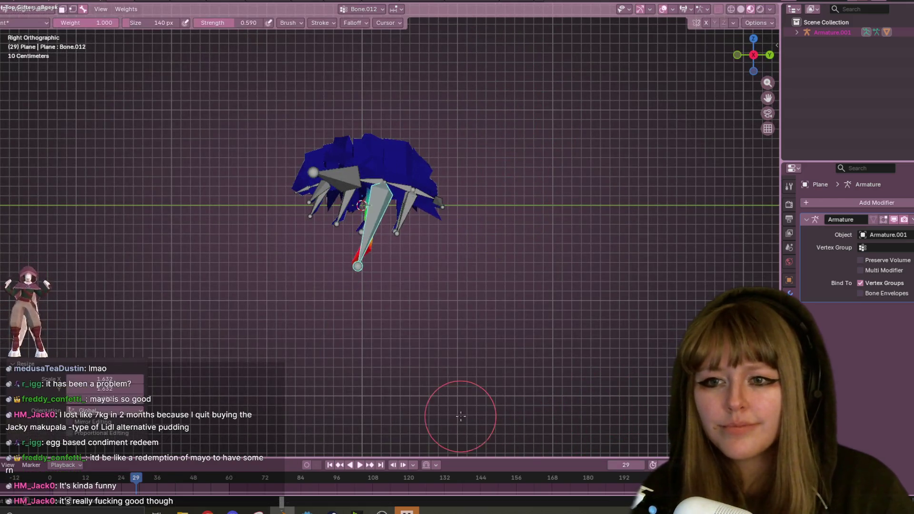
pyautogui.moveTo(465, 422)
pyautogui.mouseDown(button='middle')
pyautogui.moveTo(582, 331)
pyautogui.moveTo(580, 407)
pyautogui.moveTo(369, 284)
pyautogui.moveTo(428, 326)
pyautogui.moveTo(377, 269)
pyautogui.moveTo(347, 173)
pyautogui.moveTo(433, 198)
pyautogui.moveTo(443, 240)
pyautogui.moveTo(524, 215)
pyautogui.mouseUp(button='middle')
pyautogui.scroll(3, 442, 239)
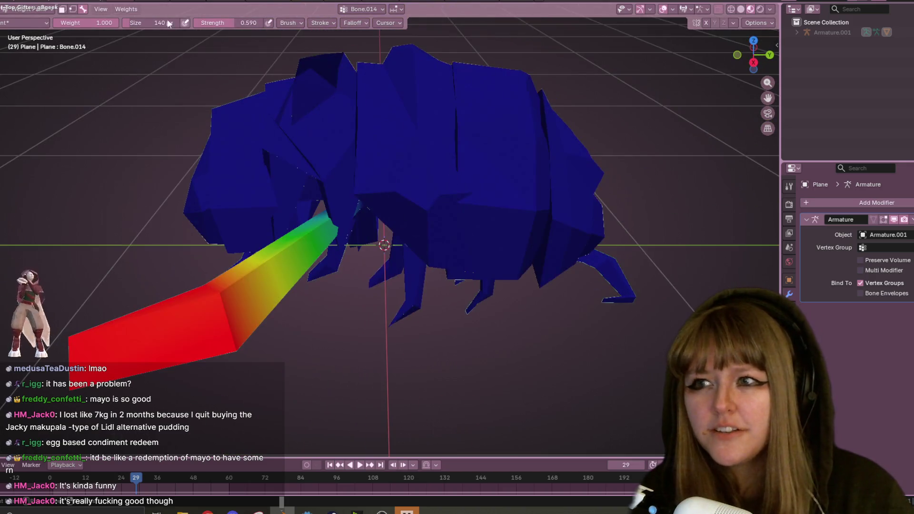
# In front view, shrink Bone.014 to a third, rotate it downward, then scale it 1.5 times
pyautogui.click(905, 32)
pyautogui.moveTo(567, 205); pyautogui.dragTo(577, 151, button='middle')
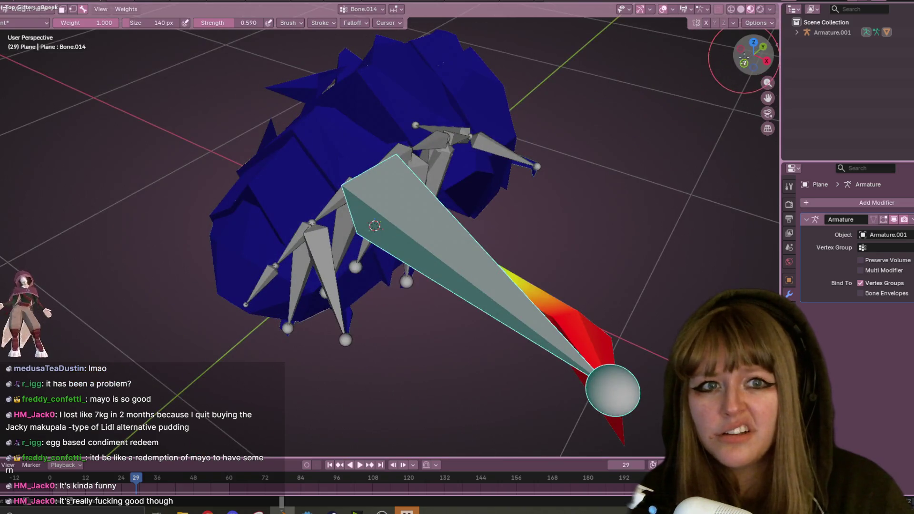
pyautogui.click(744, 63)
pyautogui.press('s')
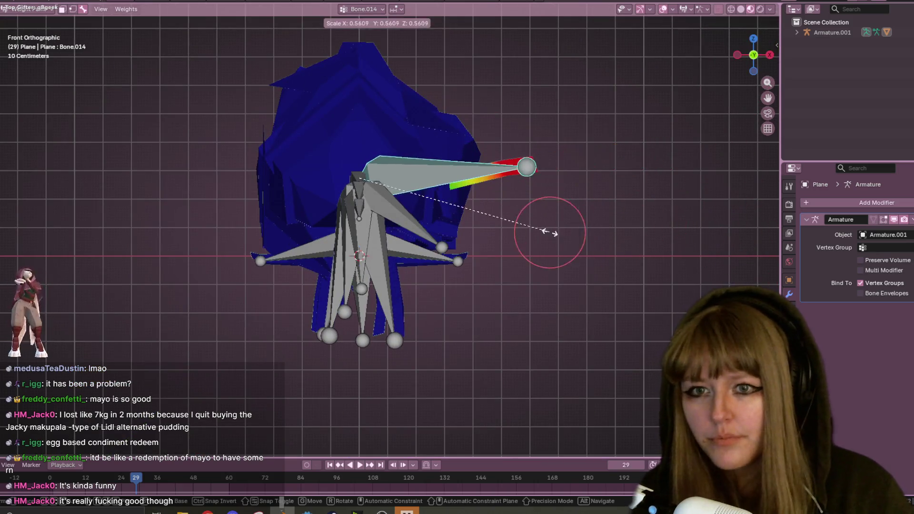
pyautogui.click(466, 218)
pyautogui.press('r')
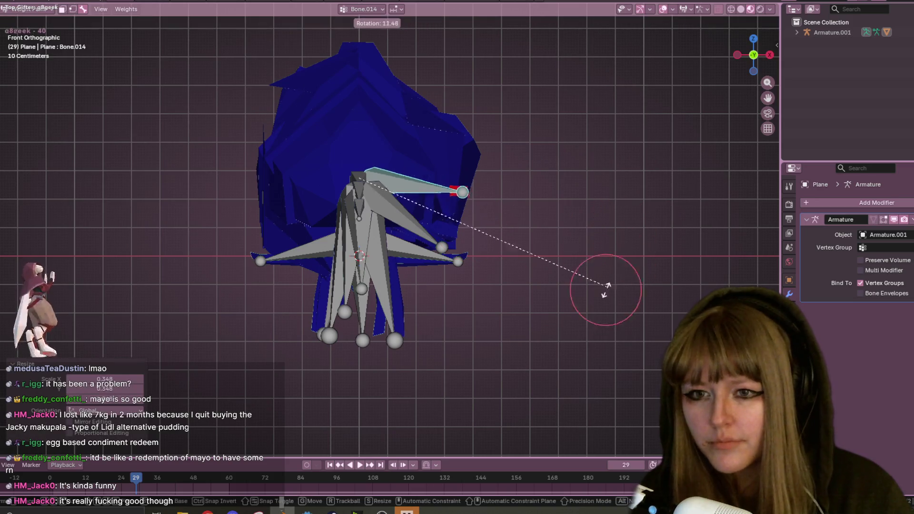
pyautogui.click(371, 419)
pyautogui.press('s')
pyautogui.click(526, 310)
# Display the weights of Bone.016, Bone.015 and then Bone.004
pyautogui.moveTo(526, 310)
pyautogui.mouseDown(button='middle')
pyautogui.moveTo(496, 240)
pyautogui.moveTo(333, 214)
pyautogui.moveTo(397, 211)
pyautogui.moveTo(324, 219)
pyautogui.moveTo(276, 238)
pyautogui.mouseUp(button='middle')
pyautogui.keyDown('ctrl'); pyautogui.click(286, 204); pyautogui.keyUp('ctrl')
pyautogui.keyDown('ctrl'); pyautogui.click(268, 204); pyautogui.keyUp('ctrl')
pyautogui.keyDown('ctrl'); pyautogui.click(307, 188); pyautogui.keyUp('ctrl')
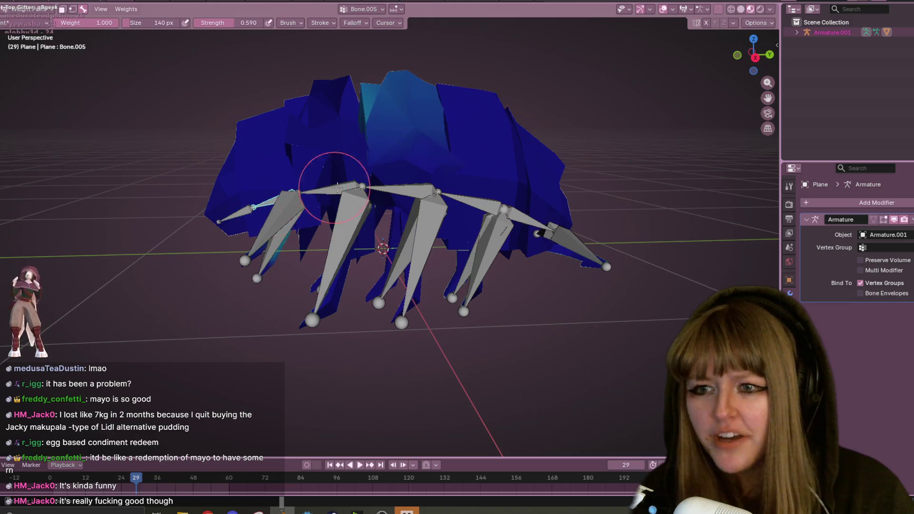
# Make Bone.004 active, briefly compare with Bone.003's weights, then return to Bone.004
pyautogui.keyDown('ctrl'); pyautogui.click(334, 190); pyautogui.keyUp('ctrl')
pyautogui.moveTo(419, 174)
pyautogui.mouseDown(button='middle')
pyautogui.moveTo(435, 193)
pyautogui.moveTo(408, 116)
pyautogui.moveTo(402, 159)
pyautogui.moveTo(384, 57)
pyautogui.moveTo(415, 145)
pyautogui.moveTo(408, 173)
pyautogui.mouseUp(button='middle')
pyautogui.keyDown('ctrl'); pyautogui.click(408, 176); pyautogui.keyUp('ctrl')
pyautogui.keyDown('ctrl'); pyautogui.click(333, 191); pyautogui.keyUp('ctrl')
pyautogui.moveTo(329, 172); pyautogui.dragTo(315, 152, button='middle')
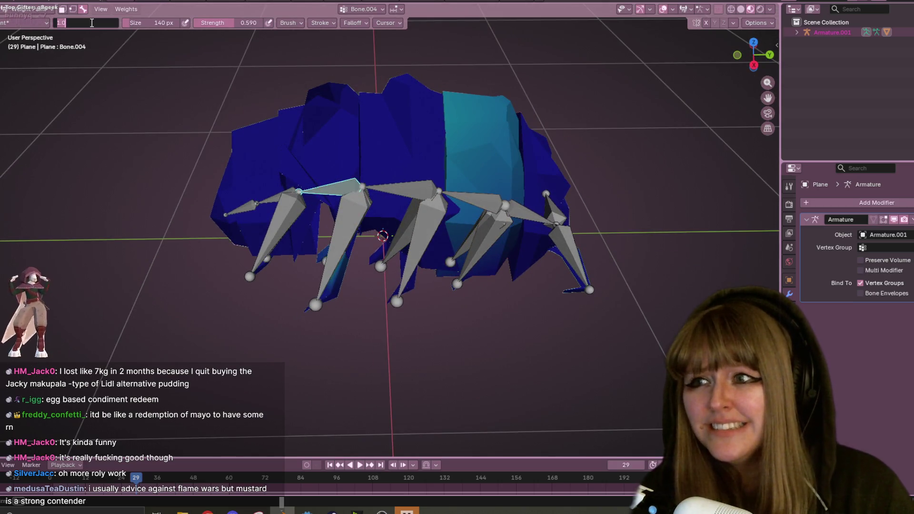
# Paint Bone.004 weight strokes over the upper-left hump of the body
pyautogui.moveTo(270, 113); pyautogui.dragTo(328, 119)
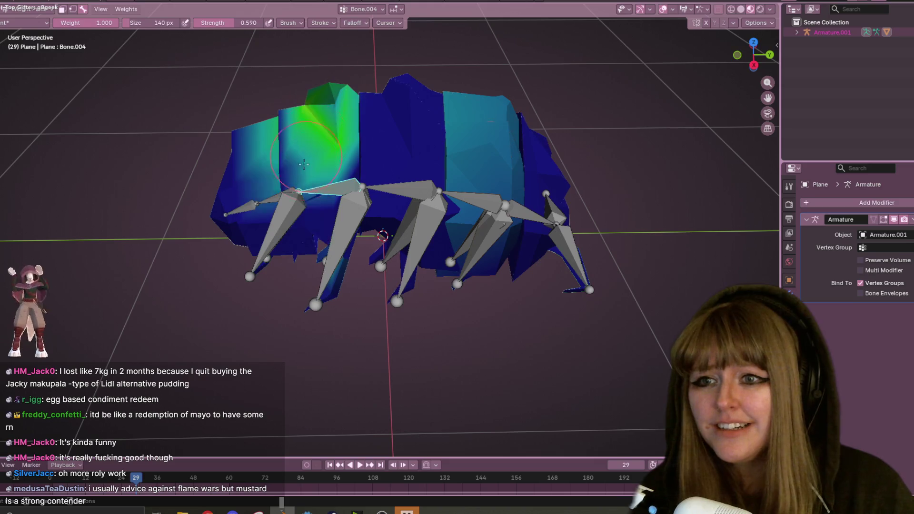
pyautogui.moveTo(328, 119); pyautogui.dragTo(319, 95, button='middle')
pyautogui.moveTo(310, 77); pyautogui.dragTo(333, 142)
pyautogui.moveTo(333, 143); pyautogui.dragTo(334, 119, button='middle')
pyautogui.moveTo(305, 124)
pyautogui.mouseDown()
pyautogui.moveTo(346, 69)
pyautogui.moveTo(333, 143)
pyautogui.mouseUp()
pyautogui.moveTo(333, 143)
pyautogui.mouseDown(button='middle')
pyautogui.moveTo(343, 128)
pyautogui.moveTo(337, 112)
pyautogui.mouseUp(button='middle')
pyautogui.moveTo(336, 113); pyautogui.dragTo(364, 102)
pyautogui.moveTo(365, 103); pyautogui.dragTo(410, 138, button='middle')
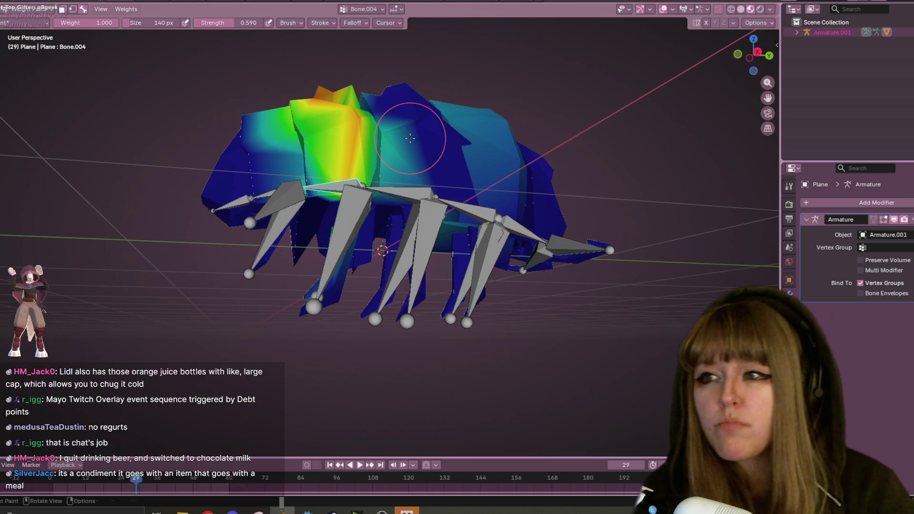
pyautogui.click(33, 10)
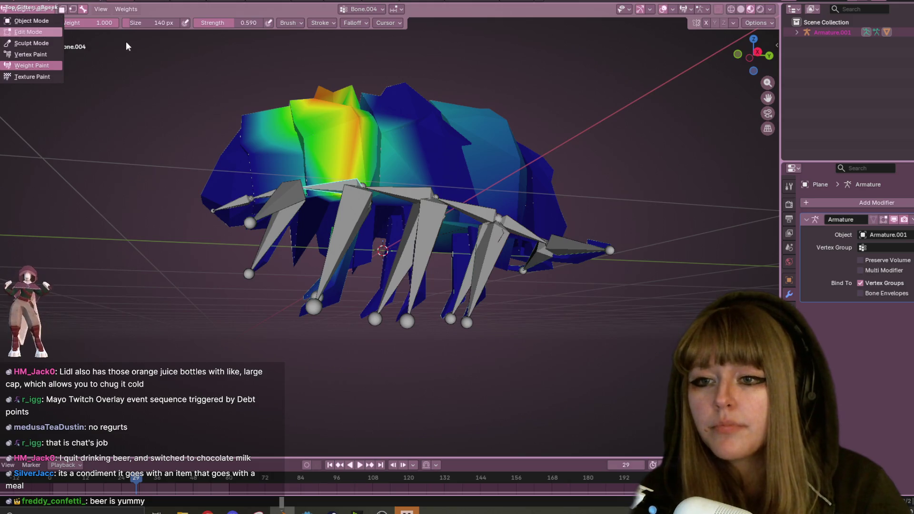
pyautogui.scroll(-4, 602, 159)
pyautogui.moveTo(602, 159)
pyautogui.mouseDown(button='middle')
pyautogui.moveTo(615, 175)
pyautogui.moveTo(633, 147)
pyautogui.mouseUp(button='middle')
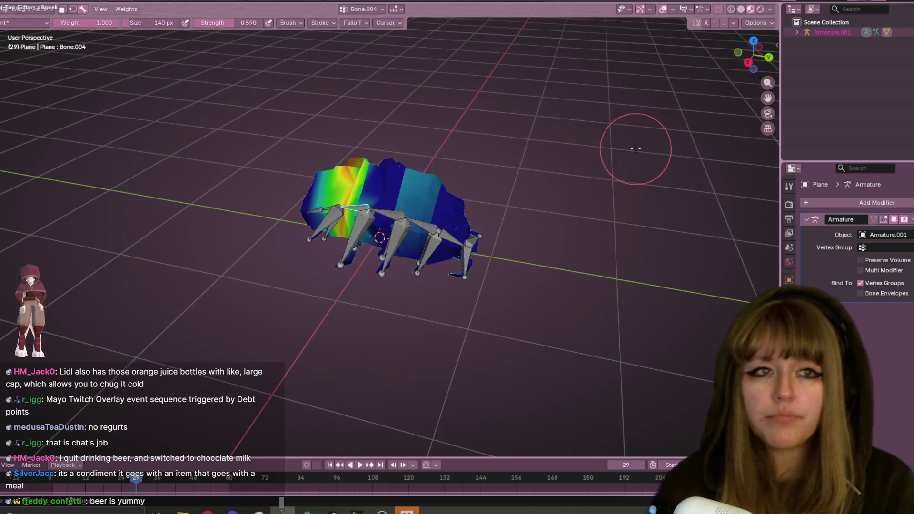
# Switch from Weight Paint back to Object Mode
pyautogui.click(29, 8)
pyautogui.click(29, 24)
pyautogui.moveTo(401, 167)
pyautogui.mouseDown(button='middle')
pyautogui.moveTo(414, 226)
pyautogui.moveTo(419, 144)
pyautogui.moveTo(421, 155)
pyautogui.mouseUp(button='middle')
# Select Armature.001, then add the roly-poly mesh to the selection
pyautogui.click(413, 226)
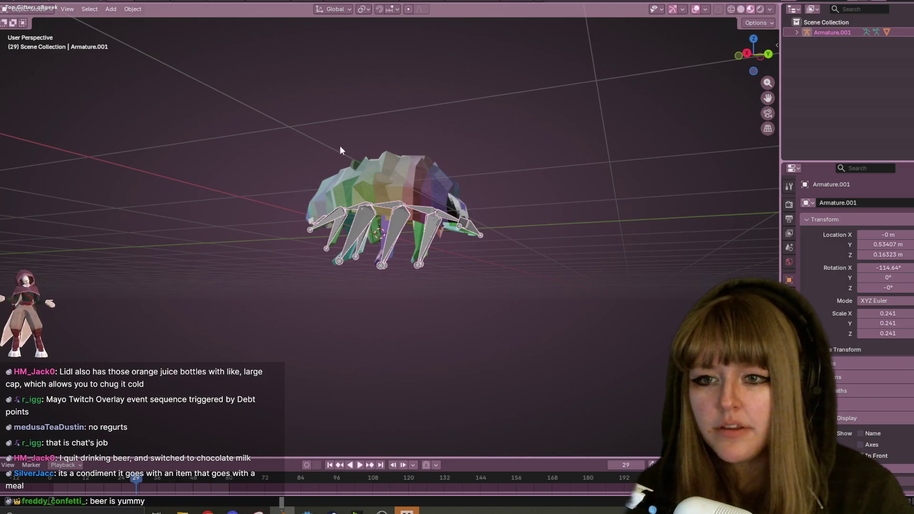
pyautogui.rightClick(390, 209)
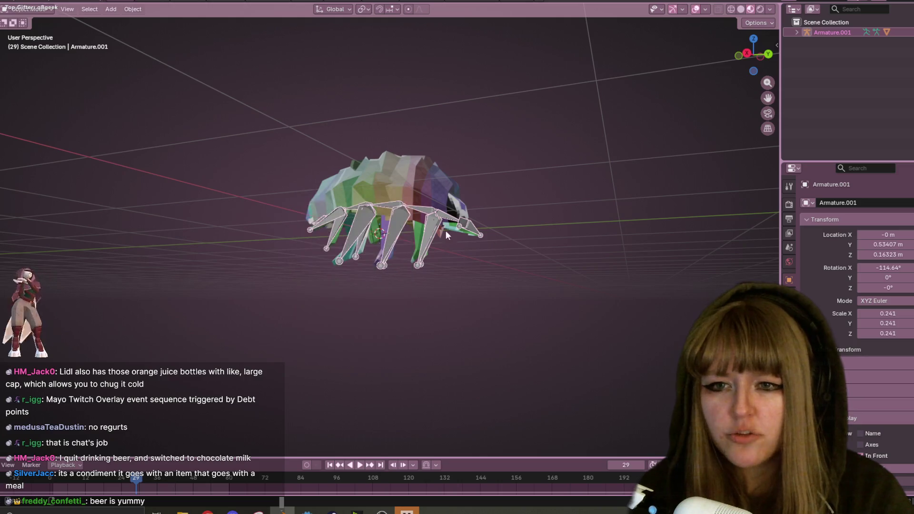
pyautogui.rightClick(435, 225)
pyautogui.moveTo(614, 194)
pyautogui.mouseDown(button='middle')
pyautogui.moveTo(547, 224)
pyautogui.moveTo(558, 221)
pyautogui.moveTo(544, 295)
pyautogui.moveTo(423, 162)
pyautogui.mouseUp(button='middle')
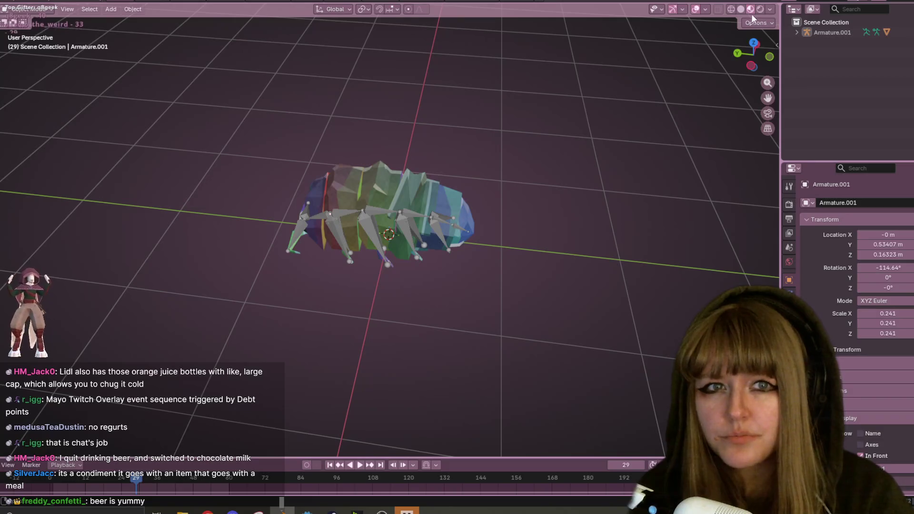
pyautogui.moveTo(479, 338)
pyautogui.mouseDown(button='middle')
pyautogui.moveTo(467, 211)
pyautogui.moveTo(319, 313)
pyautogui.moveTo(478, 262)
pyautogui.mouseUp(button='middle')
pyautogui.scroll(-3, 470, 225)
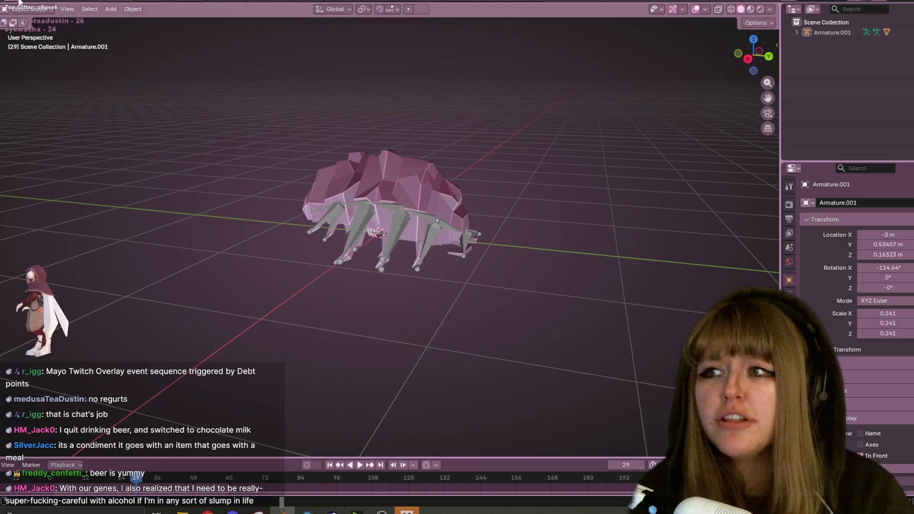
pyautogui.click(395, 222)
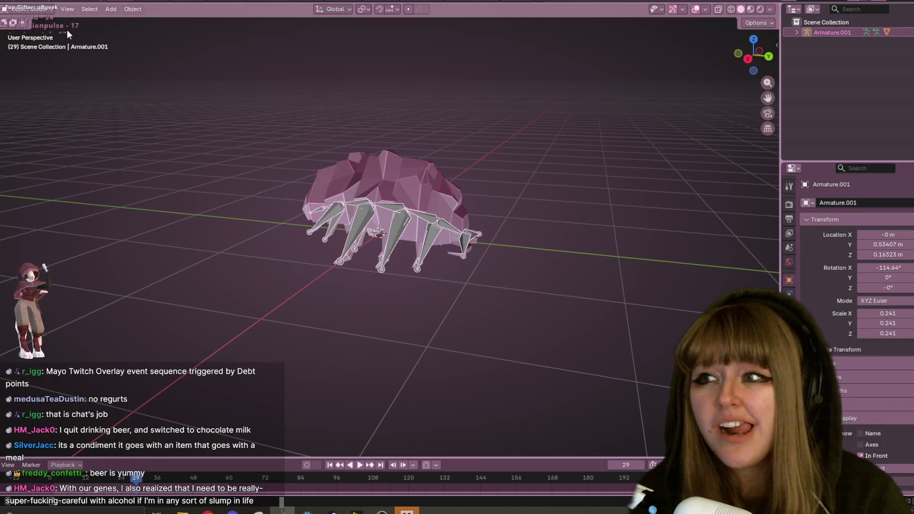
pyautogui.keyDown('shift'); pyautogui.click(389, 177); pyautogui.keyUp('shift')
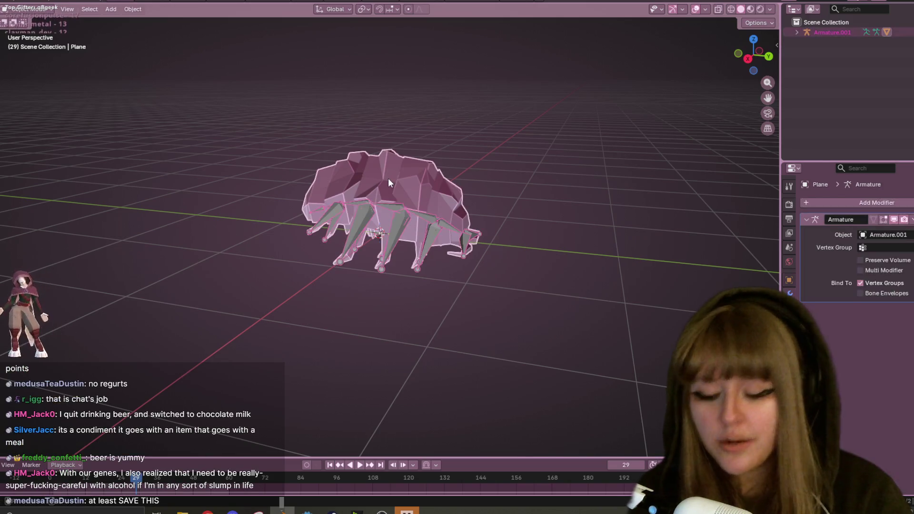
# Parent the mesh to Armature.001 with Ctrl+P > Object
pyautogui.hotkey('ctrl', 'p')
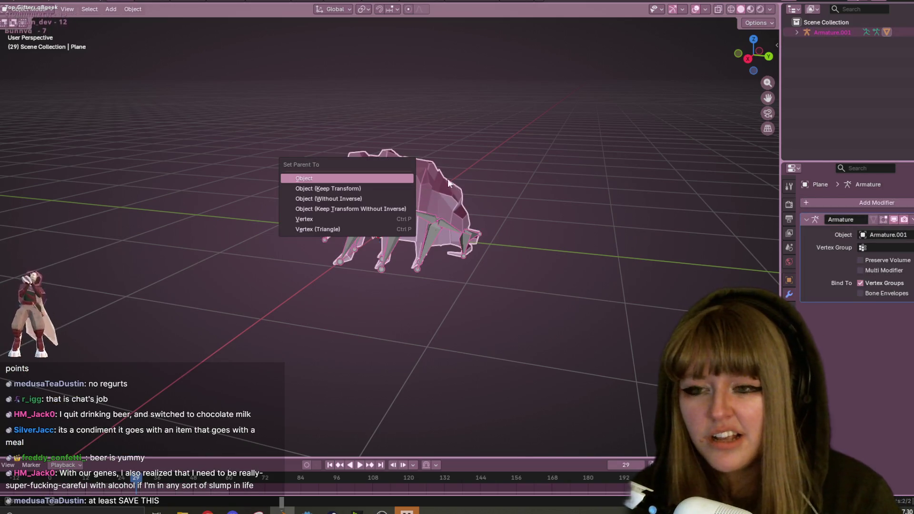
pyautogui.click(389, 178)
pyautogui.keyDown('shift'); pyautogui.click(404, 224); pyautogui.keyUp('shift')
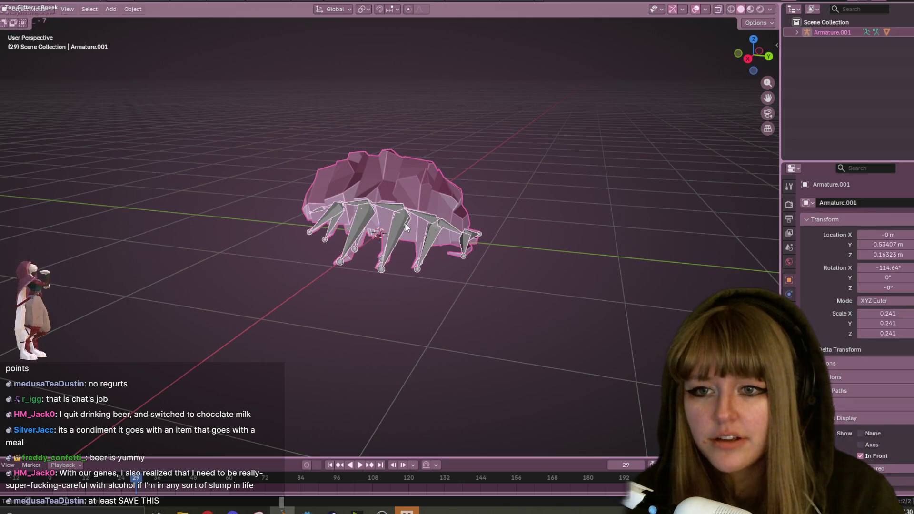
# Clear the mesh's parent relationship, leaving only the armature selected
pyautogui.rightClick(406, 216)
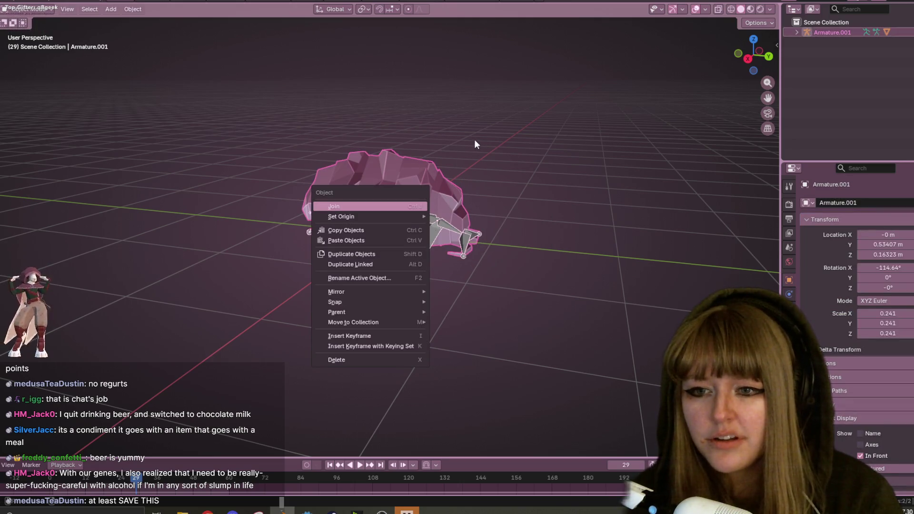
pyautogui.moveTo(407, 310)
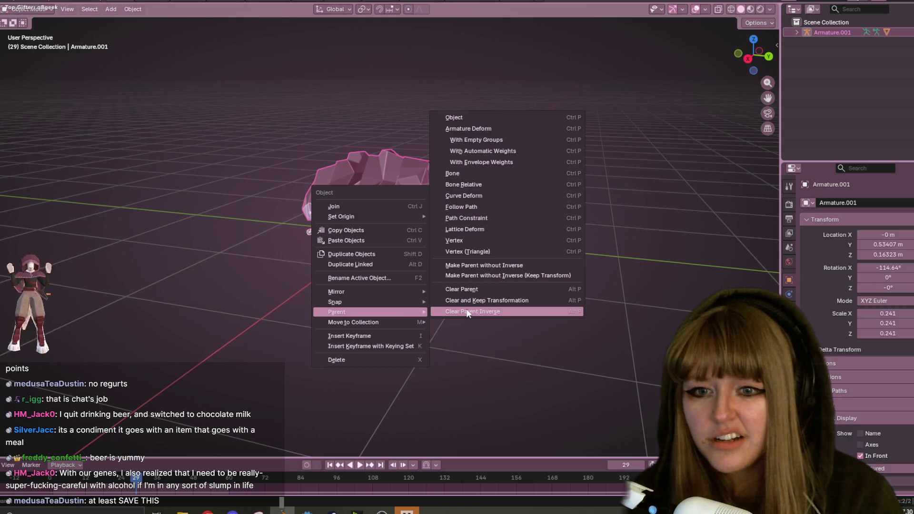
pyautogui.click(490, 291)
pyautogui.moveTo(516, 198)
pyautogui.mouseDown(button='middle')
pyautogui.moveTo(511, 232)
pyautogui.moveTo(493, 147)
pyautogui.moveTo(526, 206)
pyautogui.moveTo(479, 231)
pyautogui.moveTo(391, 235)
pyautogui.mouseUp(button='middle')
pyautogui.click(526, 205)
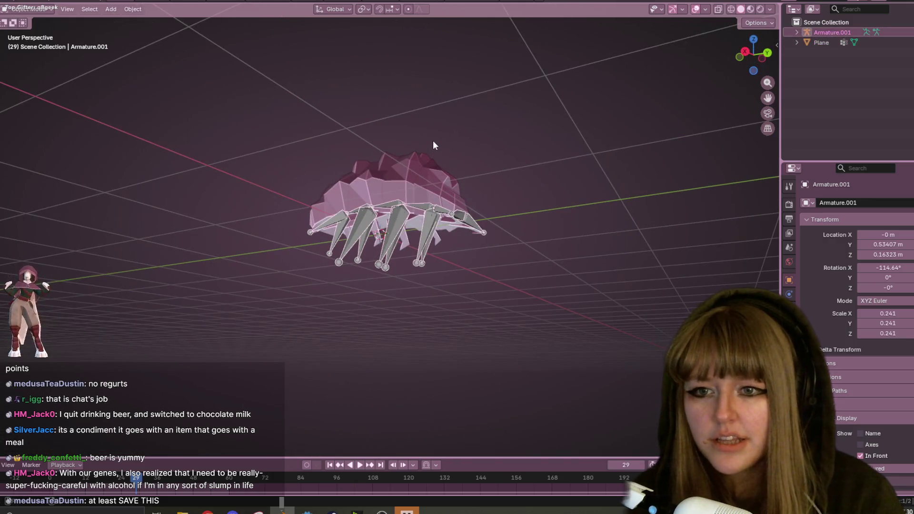
# Undo the unparenting so the mesh is parented to Armature.001 again
pyautogui.rightClick(399, 213)
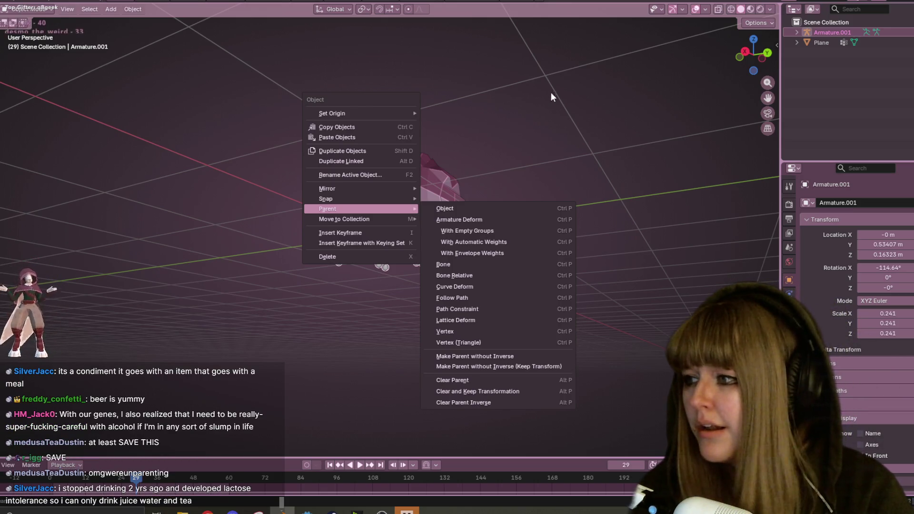
pyautogui.click(599, 76)
pyautogui.moveTo(611, 110)
pyautogui.mouseDown(button='middle')
pyautogui.moveTo(589, 178)
pyautogui.moveTo(534, 133)
pyautogui.mouseUp(button='middle')
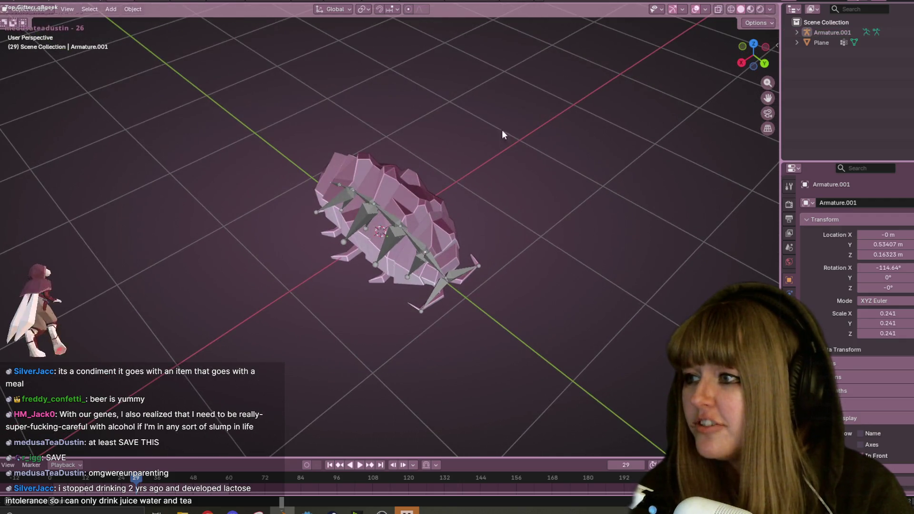
pyautogui.hotkey('ctrl', 'z')
pyautogui.hotkey('ctrl', 'z')
pyautogui.hotkey('ctrl', 'z')
pyautogui.moveTo(210, 187)
pyautogui.mouseDown(button='middle')
pyautogui.moveTo(277, 85)
pyautogui.moveTo(267, 33)
pyautogui.mouseUp(button='middle')
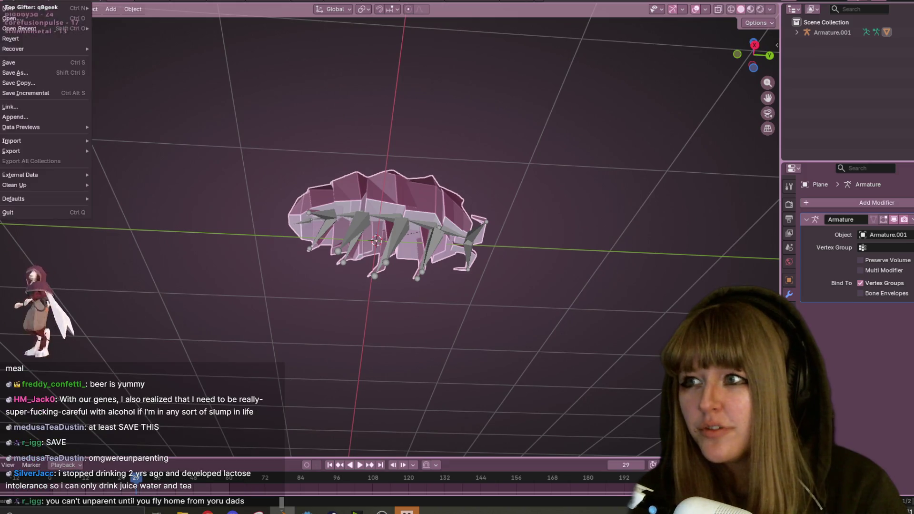
# Save RolyPoly.blend, then Save As RolyPolyOrphan.blend
pyautogui.click(35, 70)
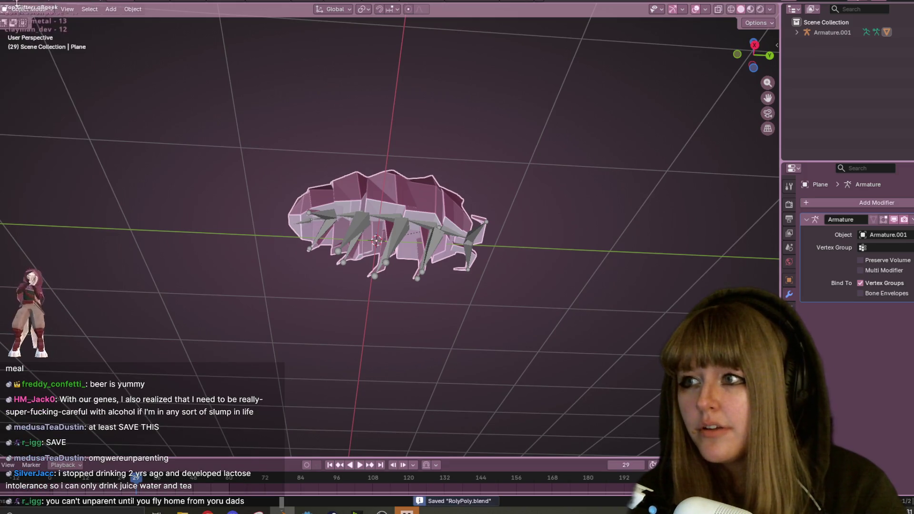
pyautogui.click(20, 11)
pyautogui.click(36, 74)
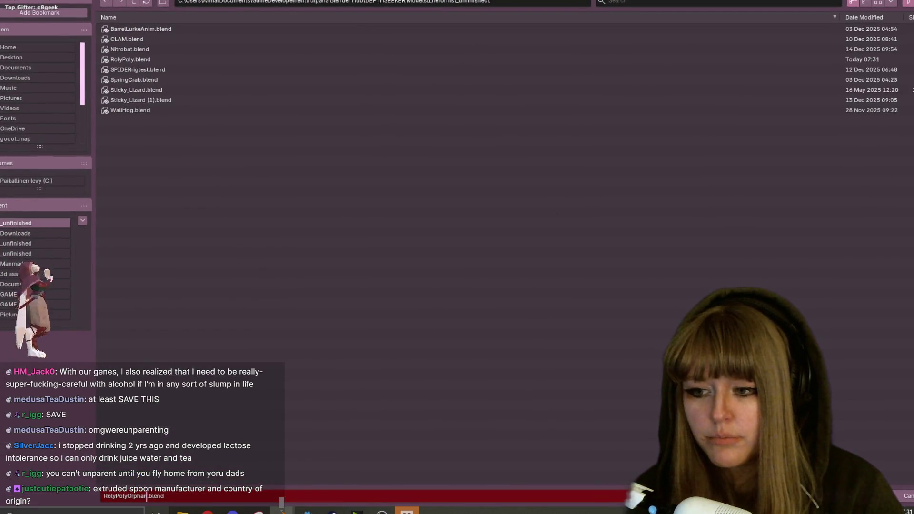
pyautogui.press('Return')
pyautogui.moveTo(496, 157); pyautogui.dragTo(457, 236, button='middle')
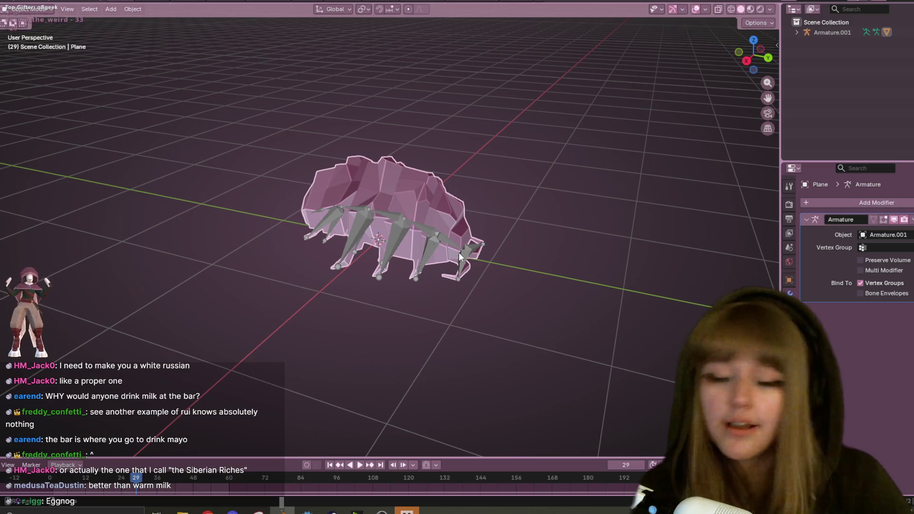
pyautogui.moveTo(667, 167)
pyautogui.mouseDown(button='middle')
pyautogui.moveTo(621, 191)
pyautogui.moveTo(396, 191)
pyautogui.mouseUp(button='middle')
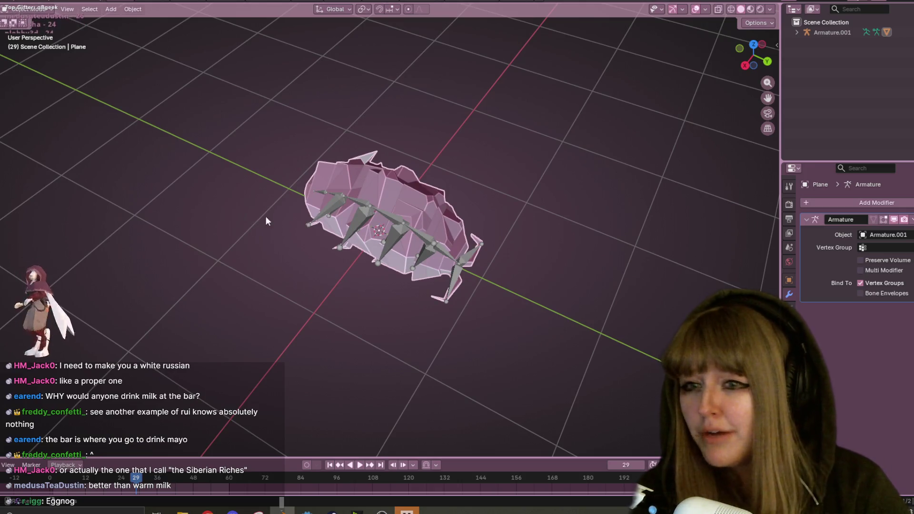
# Select the mesh and armature together and clear their parent link
pyautogui.keyDown('shift'); pyautogui.click(369, 206); pyautogui.keyUp('shift')
pyautogui.rightClick(412, 201)
pyautogui.moveTo(416, 204)
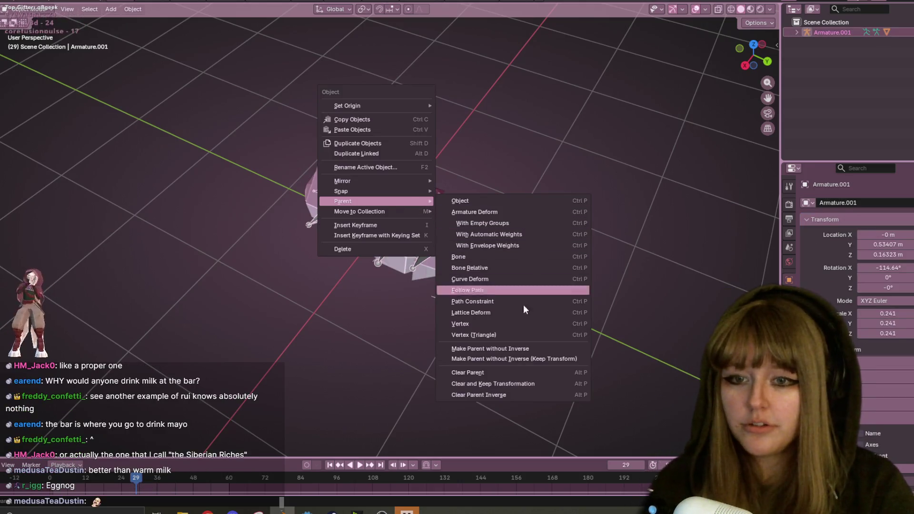
pyautogui.click(518, 374)
# Select only the Plane mesh and clear its parent from Armature.001
pyautogui.click(430, 212)
pyautogui.rightClick(425, 209)
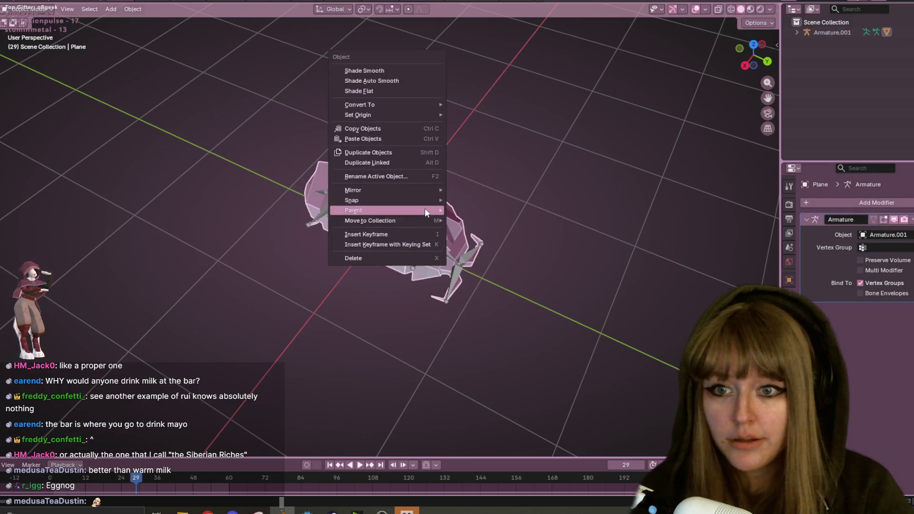
pyautogui.moveTo(431, 190)
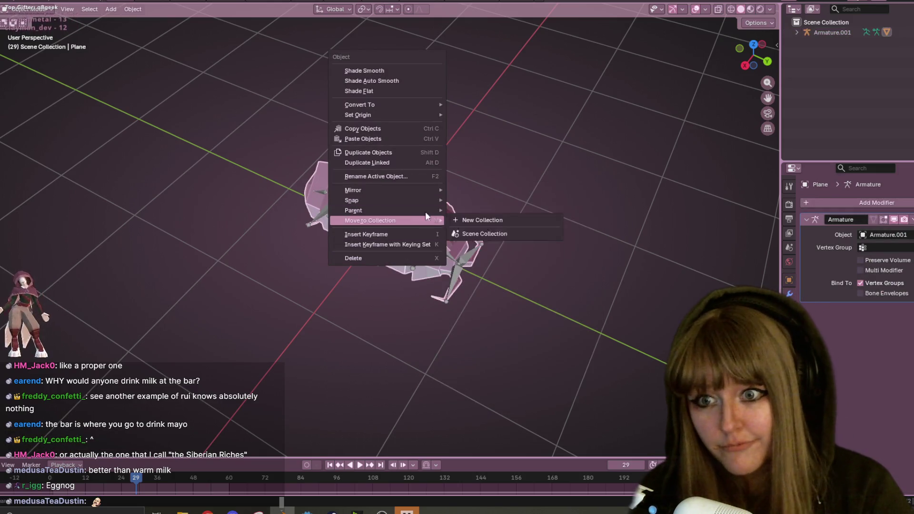
pyautogui.moveTo(429, 210)
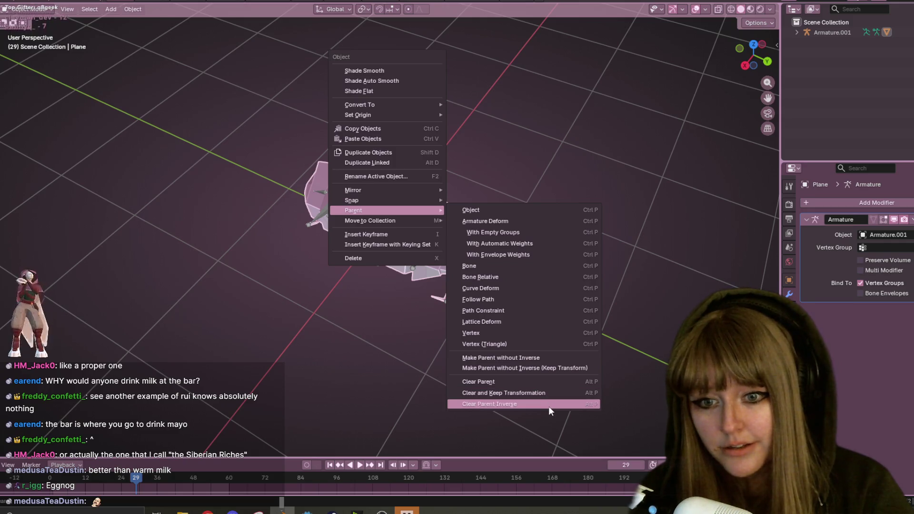
pyautogui.click(544, 383)
pyautogui.moveTo(511, 231); pyautogui.dragTo(512, 256, button='middle')
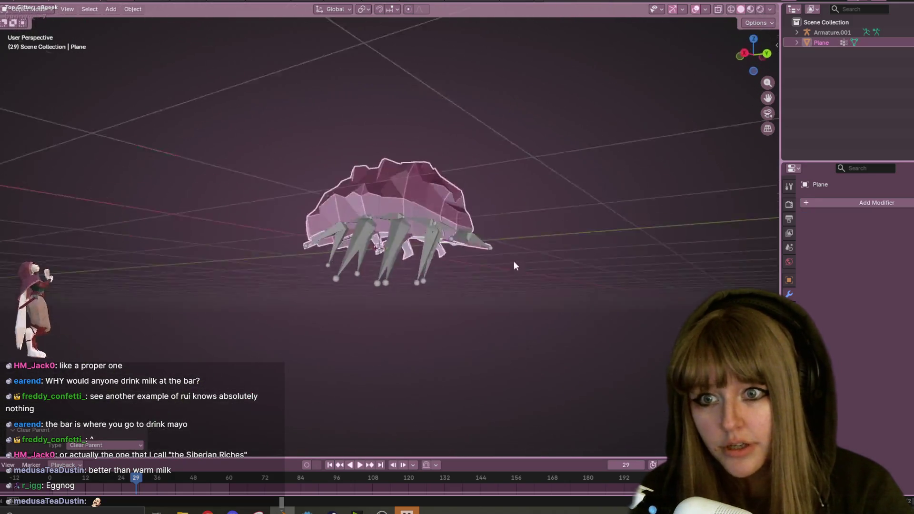
# Select Armature.001, dismiss its object menu, and orbit around the creature
pyautogui.click(438, 238)
pyautogui.rightClick(438, 238)
pyautogui.moveTo(438, 242)
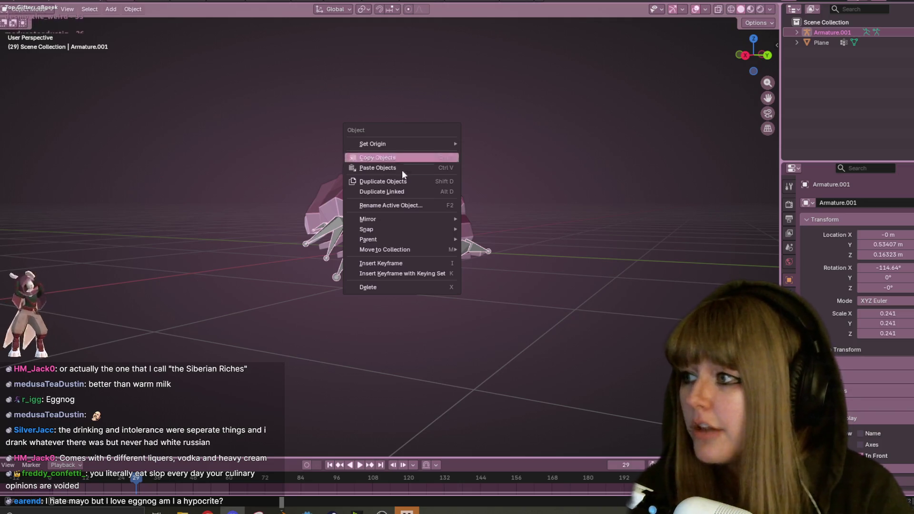
pyautogui.press('Escape')
pyautogui.moveTo(541, 201); pyautogui.dragTo(539, 219, button='middle')
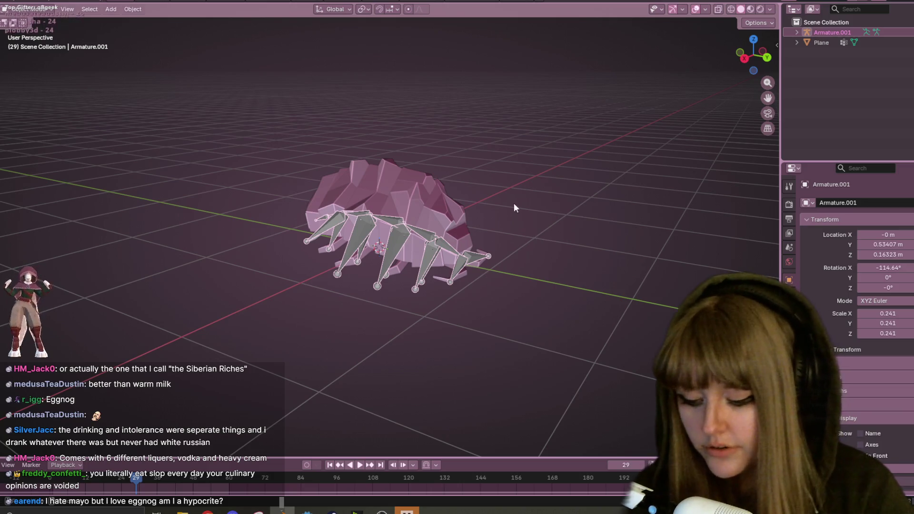
pyautogui.moveTo(514, 205); pyautogui.dragTo(533, 240, button='middle')
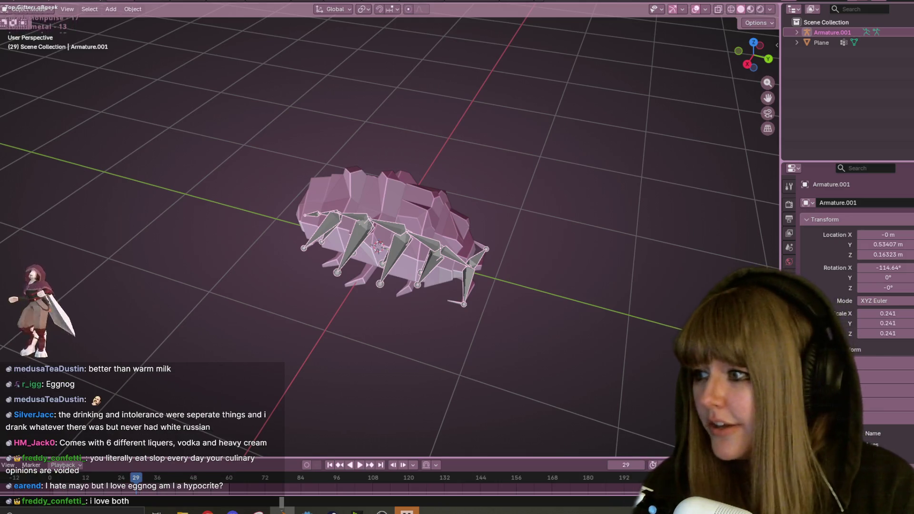
pyautogui.moveTo(507, 71); pyautogui.dragTo(479, 210, button='middle')
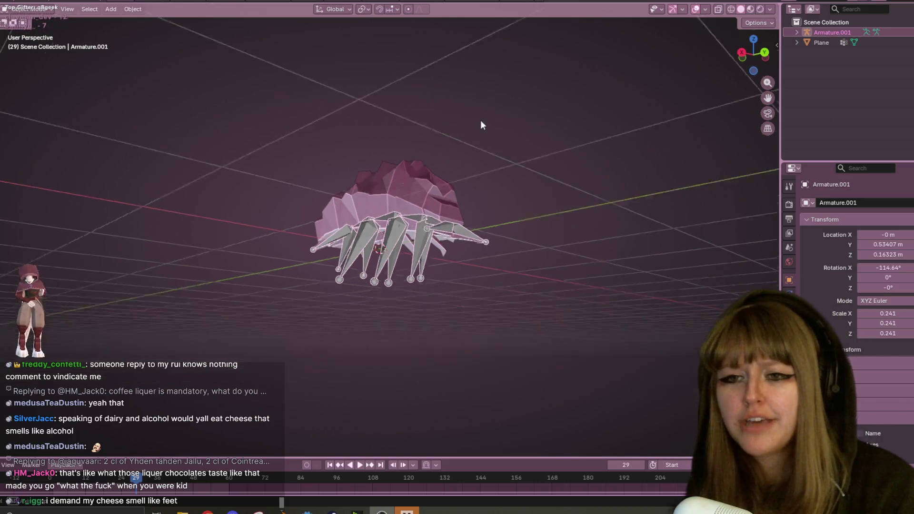
# Enter Pose Mode on the armature and select leg bone Bone.012
pyautogui.moveTo(479, 118); pyautogui.dragTo(452, 265, button='middle')
pyautogui.rightClick(427, 258)
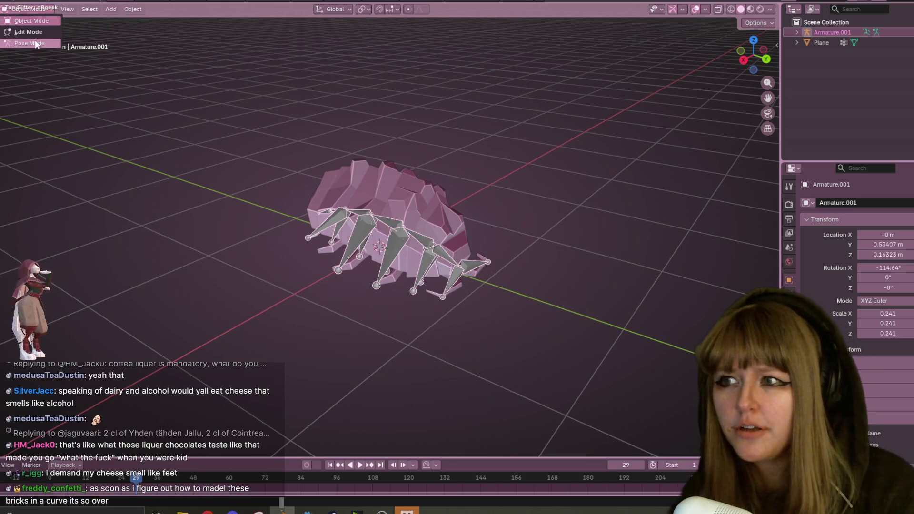
pyautogui.hotkey('ctrl', 'Tab')
pyautogui.click(395, 247)
pyautogui.rightClick(395, 246)
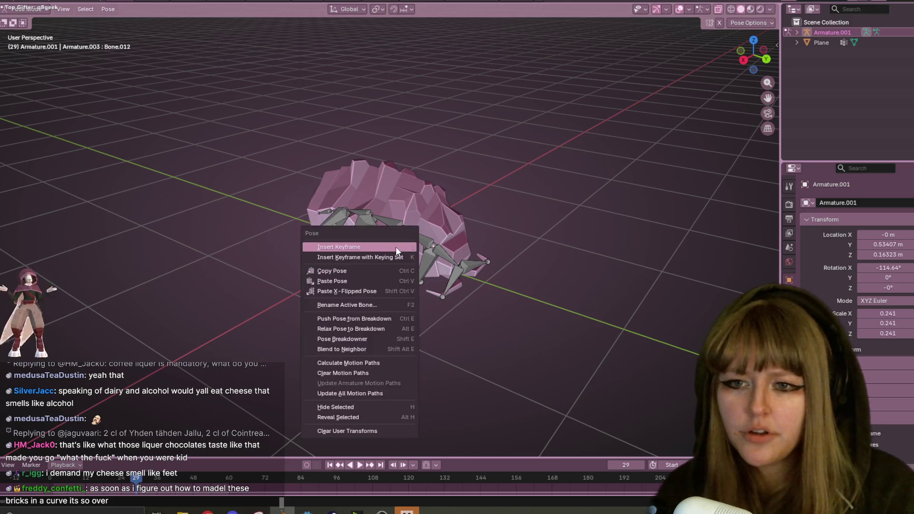
# Select all bones, apply Clear User Transforms, and return to Object Mode
pyautogui.press('a')
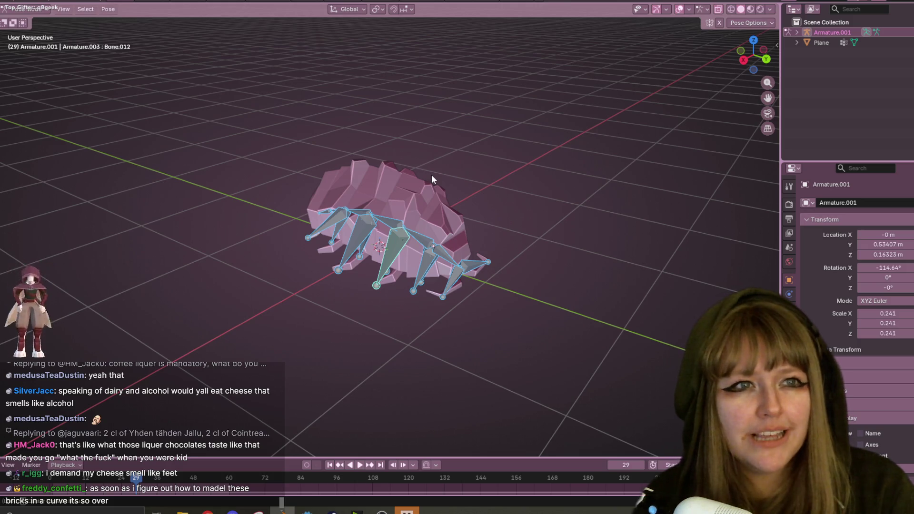
pyautogui.rightClick(404, 244)
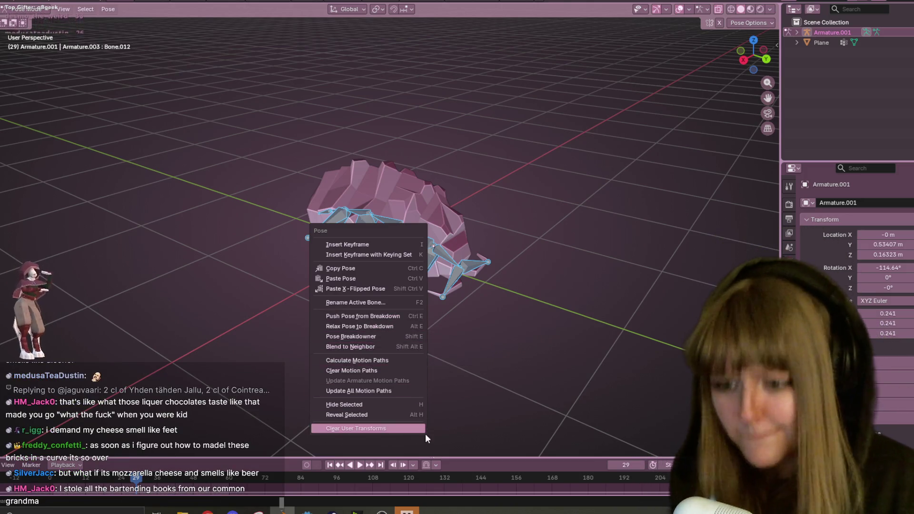
pyautogui.click(402, 429)
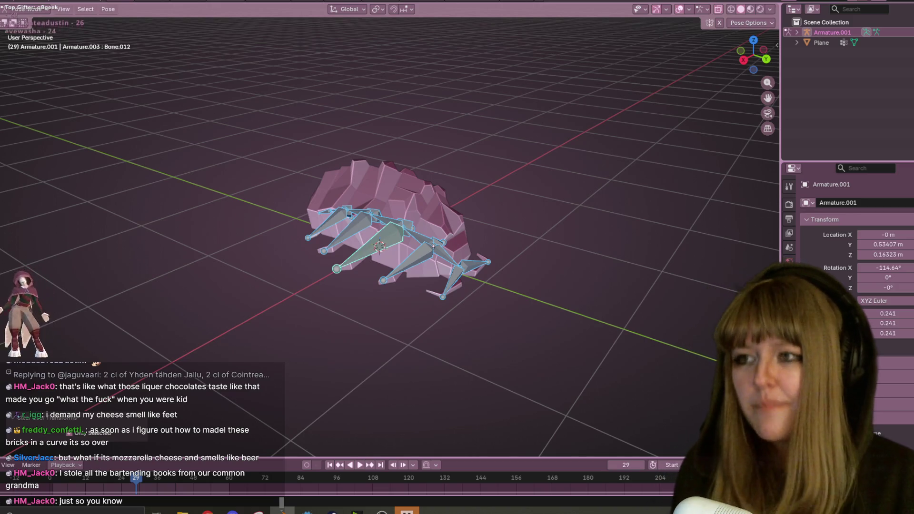
pyautogui.click(26, 9)
pyautogui.click(35, 22)
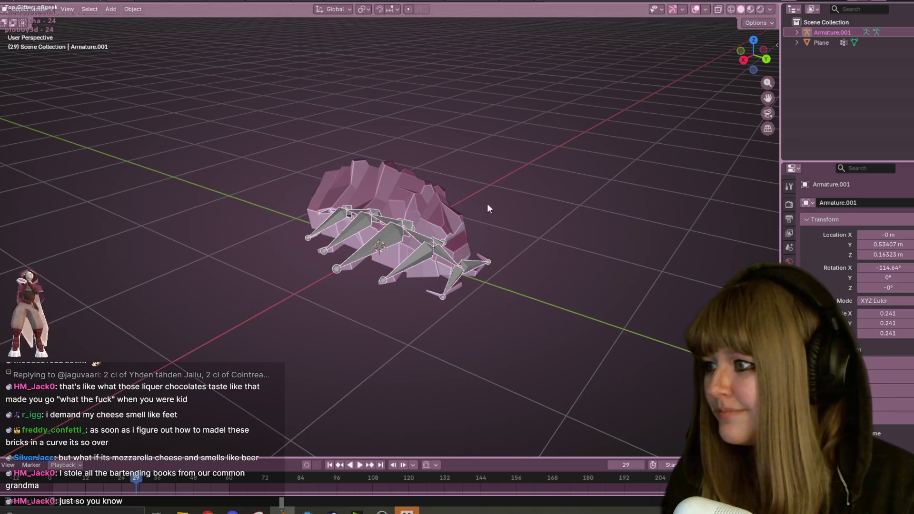